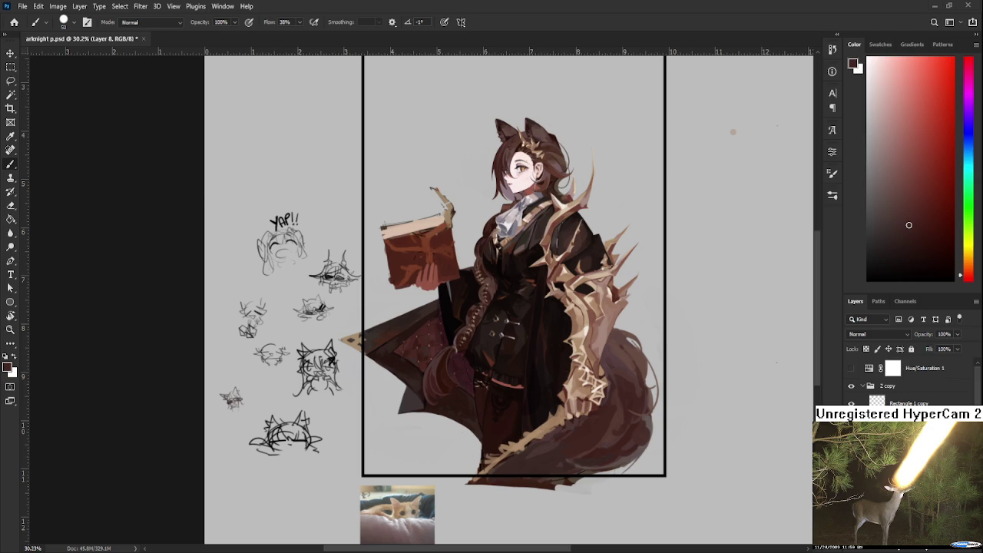
- Sample browns from the tail's lower edge and soften the shading there
left_click(559, 437, "alt")
left_click(560, 435, "alt")
left_click(540, 452, "alt")
left_click(605, 411, "alt")
left_click(570, 445, "alt")
left_click(542, 457, "alt")
left_click(553, 441, "alt")
left_click(542, 463, "alt")
left_click(564, 446, "alt")
left_click(547, 459, "alt")
left_click(581, 442, "alt")
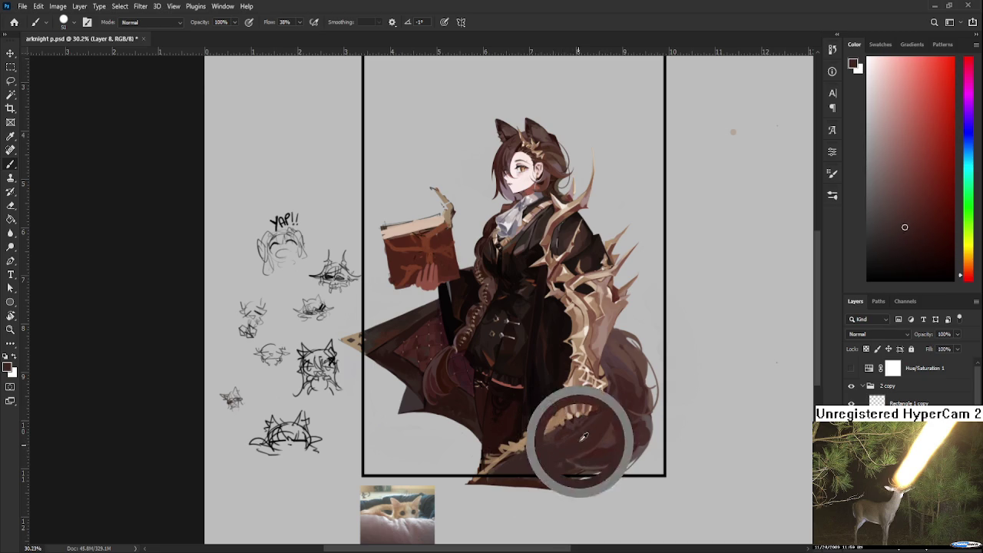
left_click(600, 440, "alt")
left_click(584, 445, "alt")
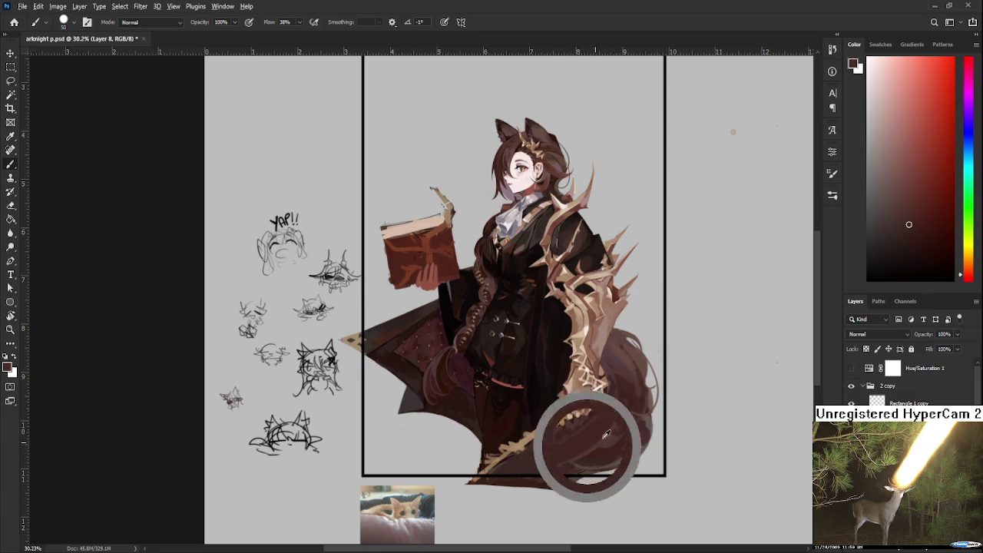
- Pick mid browns higher up the tail and blend the shading further up
left_click(610, 421, "alt")
left_click(615, 411, "alt")
left_click(603, 427, "alt")
left_click(619, 415, "alt")
left_click(618, 399, "alt")
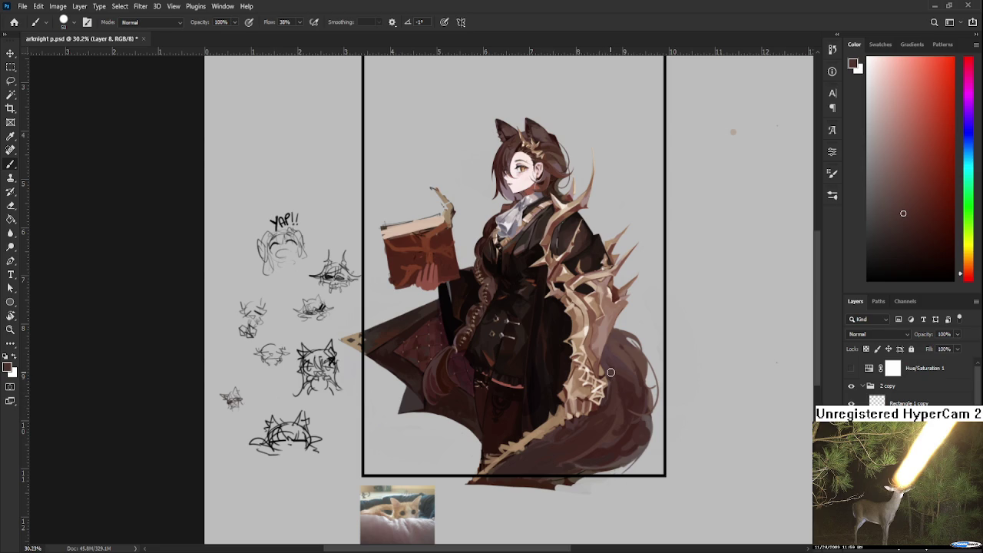
left_click(620, 392, "alt")
left_click(614, 382, "alt")
left_click(618, 386, "alt")
- Blend lighter and darker tail browns into the lower right of the tail
left_click(610, 441, "alt")
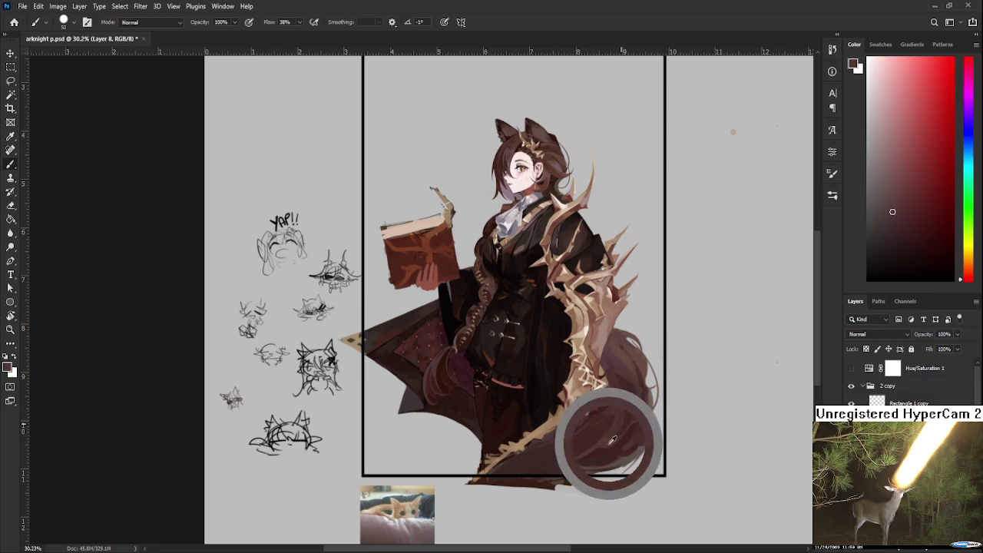
left_click(627, 435, "alt")
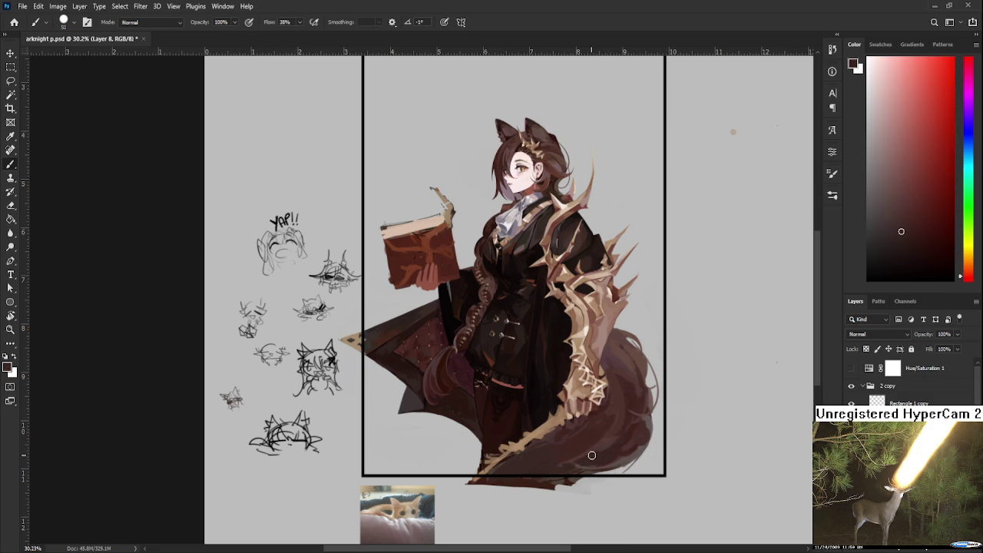
left_click(617, 449, "alt")
left_click(639, 442, "alt")
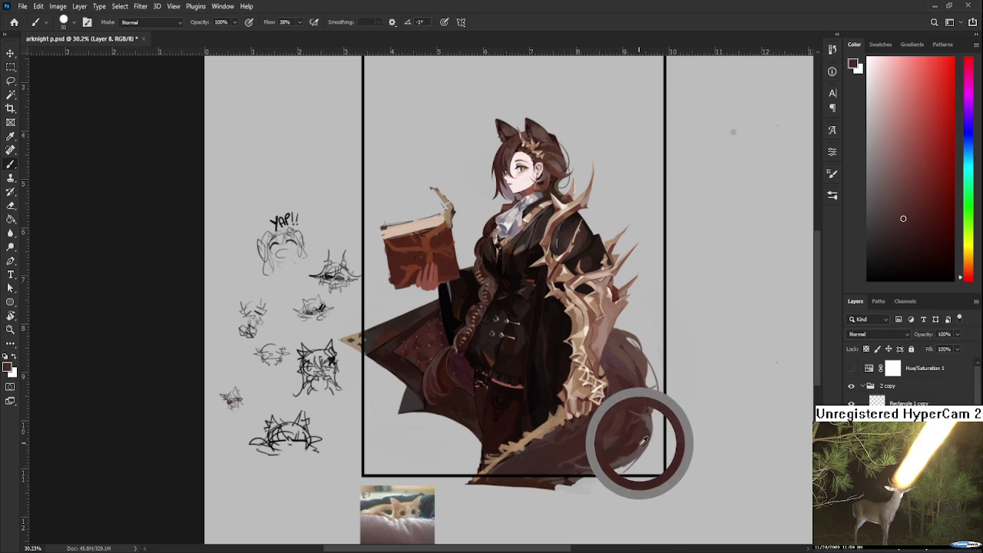
left_click(649, 427, "alt")
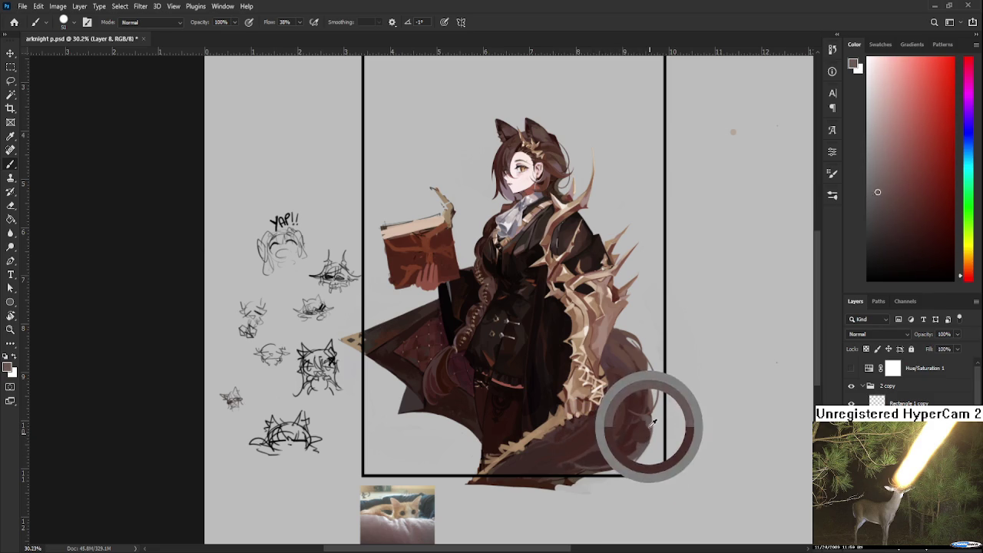
left_click(645, 431, "alt")
left_click(648, 428, "alt")
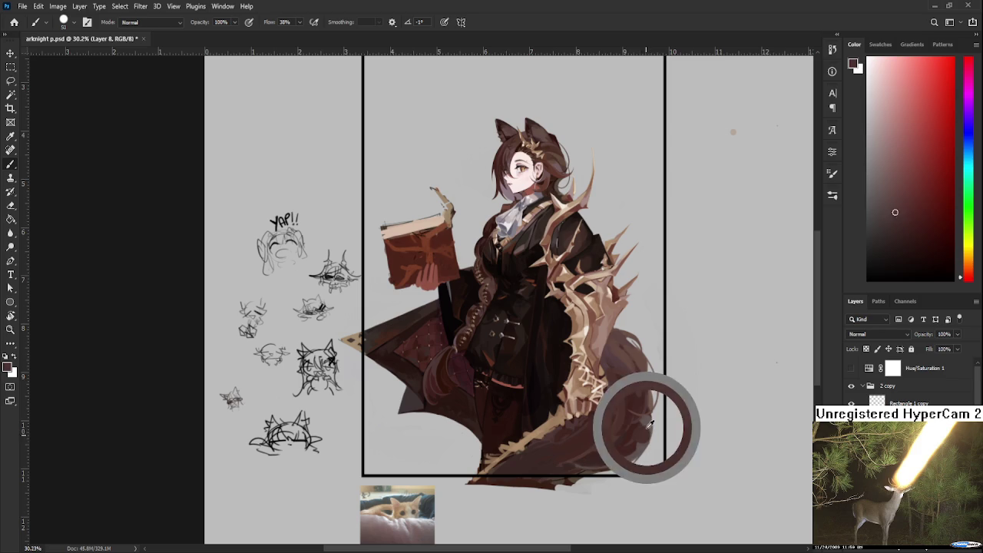
left_click(648, 427, "alt")
left_click(637, 438, "alt")
left_click(639, 444, "alt")
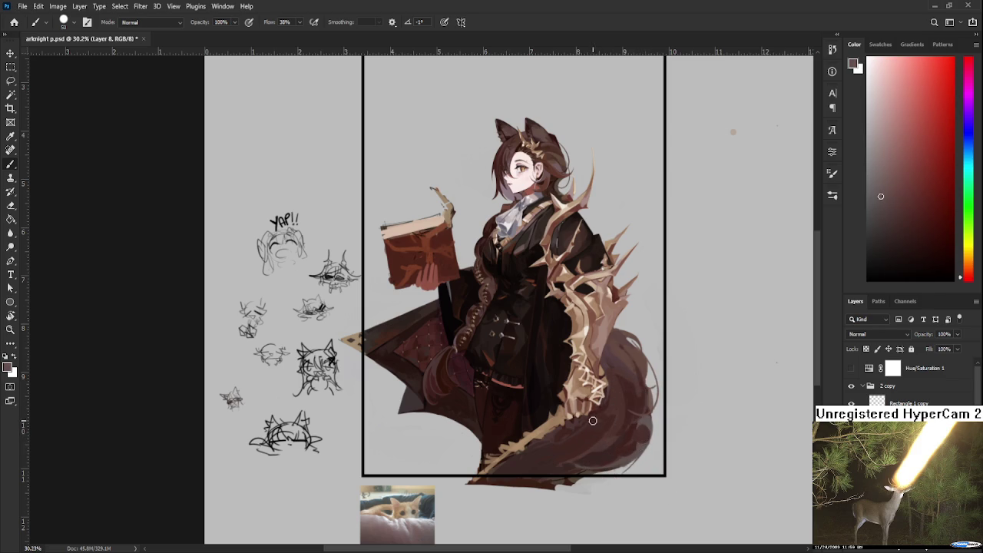
left_click(614, 408, "alt")
left_click_drag(585, 432, 571, 444)
- Sample another brown from the tail to keep blending the bottom shading
left_click(604, 417, "alt")
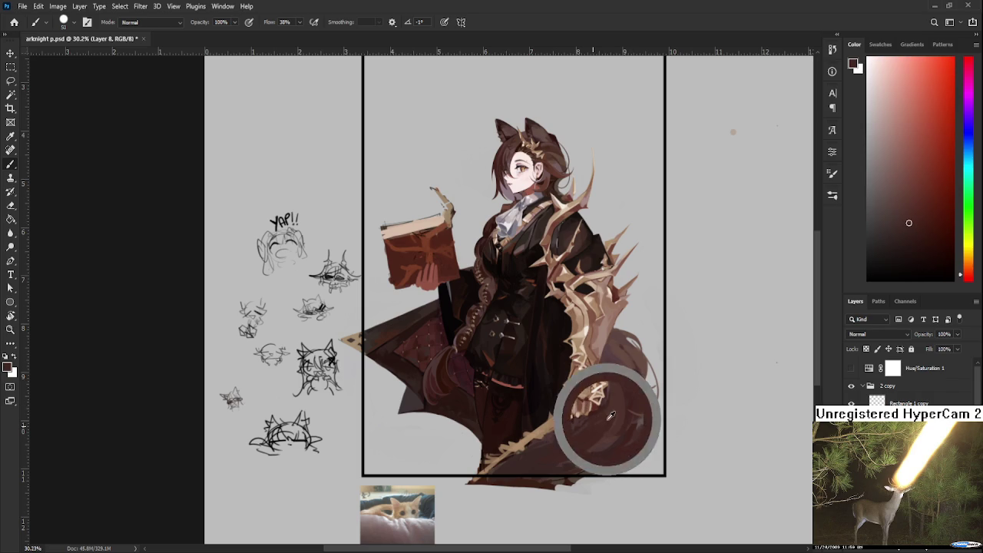
- Resample tail browns and soften the shading across the middle of the lower tail
left_click(615, 405, "alt")
left_click(602, 431, "alt")
left_click(616, 402, "alt")
left_click(607, 422, "alt")
left_click(615, 403, "alt")
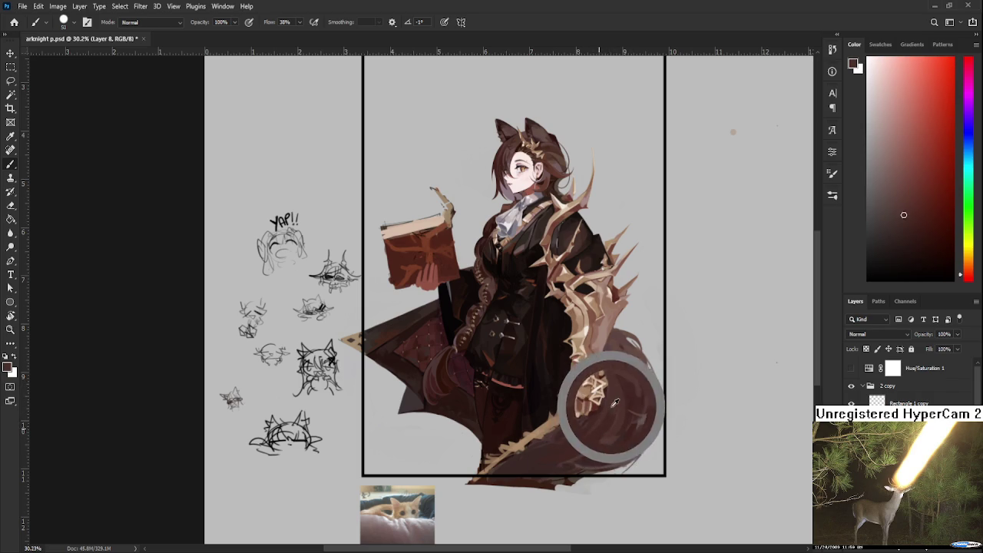
left_click(611, 423, "alt")
left_click(618, 416, "alt")
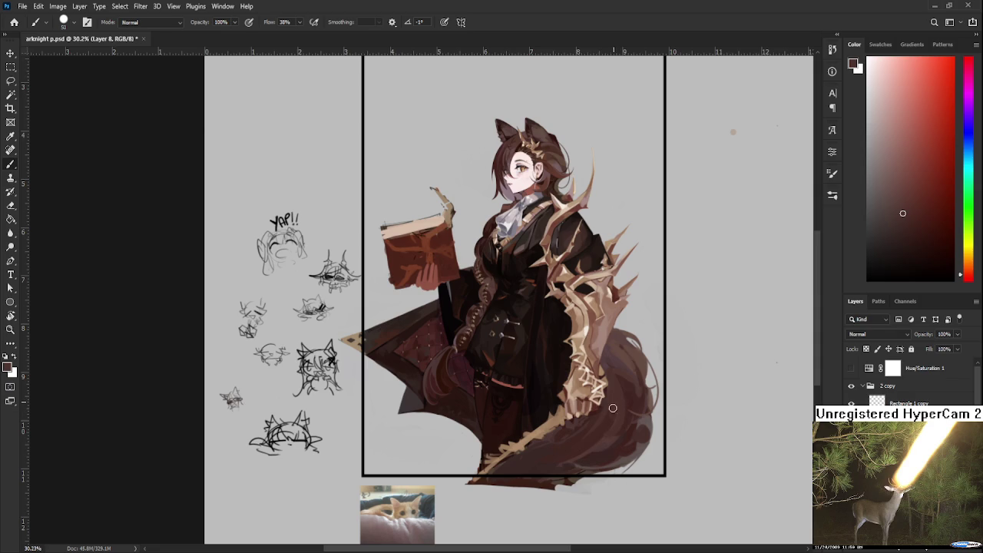
left_click(600, 437, "alt")
left_click(594, 443, "alt")
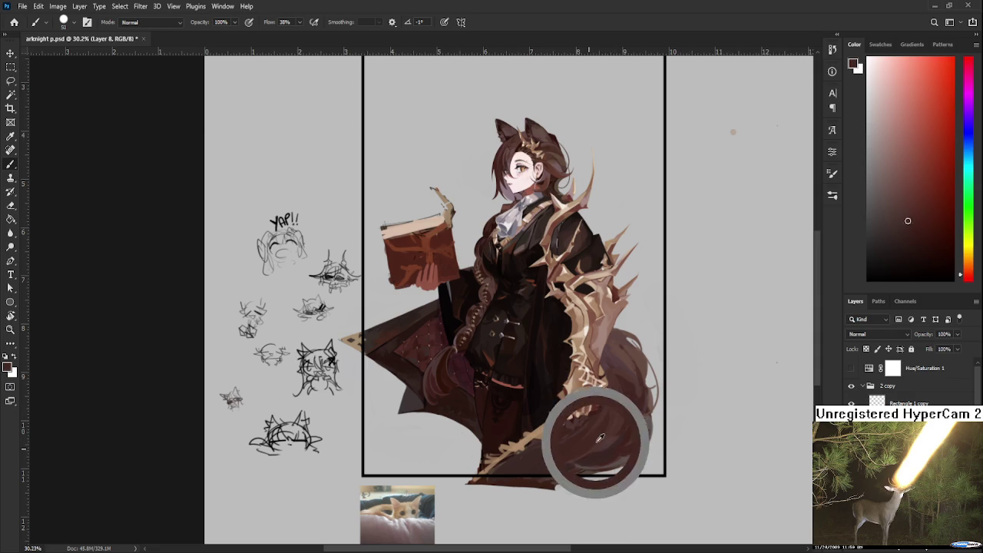
left_click(584, 444, "alt")
left_click(571, 451, "alt")
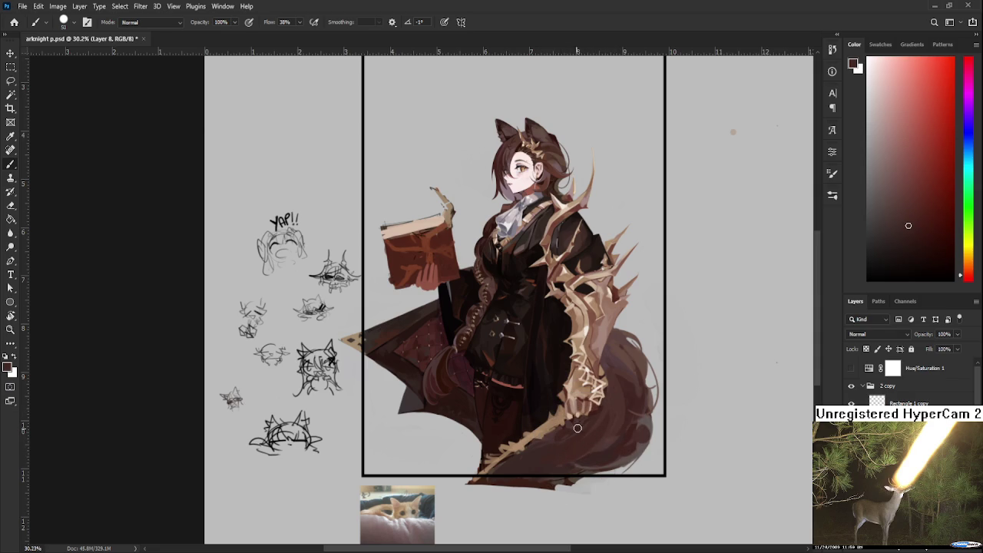
left_click(573, 431, "alt")
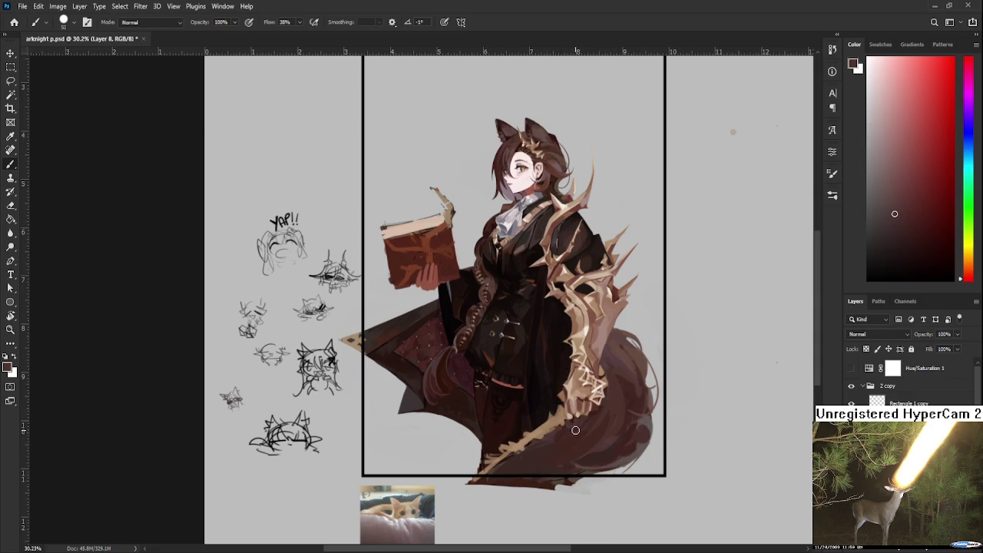
left_click(576, 442, "alt")
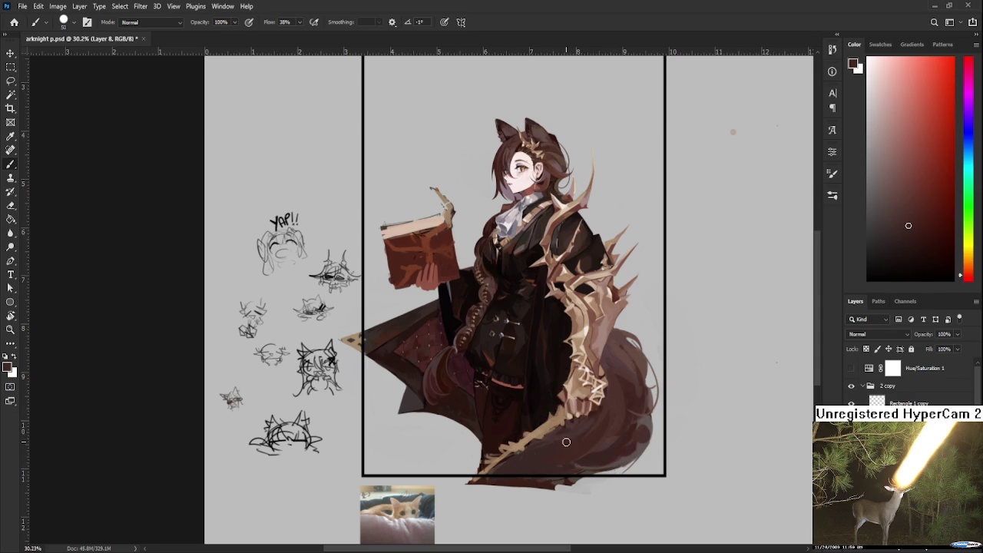
left_click(588, 425, "alt")
left_click(587, 432, "alt")
- Blend browns sampled from the tail's right side into its shading
left_click(639, 396, "alt")
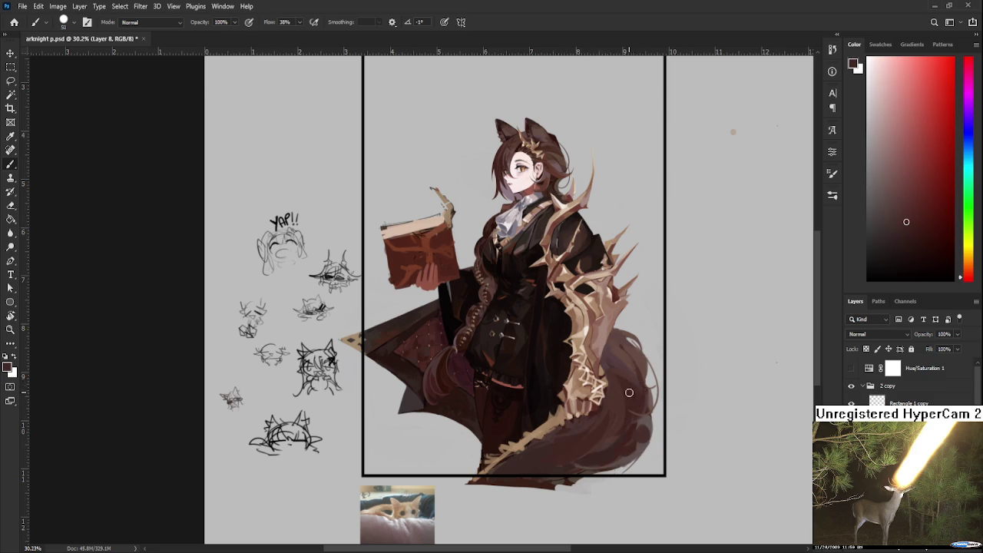
left_click(635, 384, "alt")
left_click(630, 399, "alt")
left_click(642, 415, "alt")
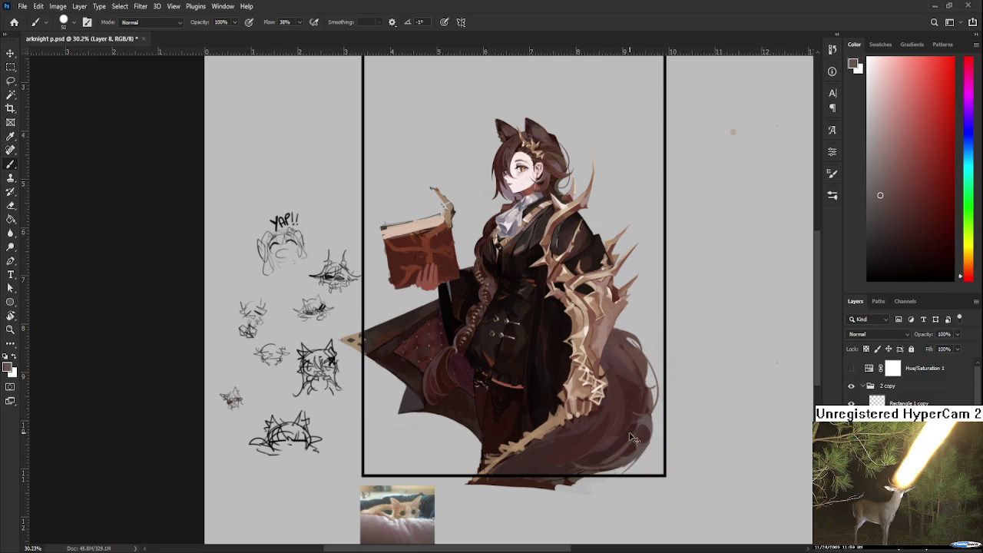
left_click(633, 434, "alt")
left_click(647, 415, "alt")
left_click(647, 421, "alt")
left_click(649, 419, "alt")
- Paint darker browns at the tail's bottom and erase its dark lower edge
left_click(593, 436, "alt")
left_click(594, 440, "alt")
left_click(582, 457, "alt")
left_click(610, 459, "alt")
left_click(606, 461, "alt")
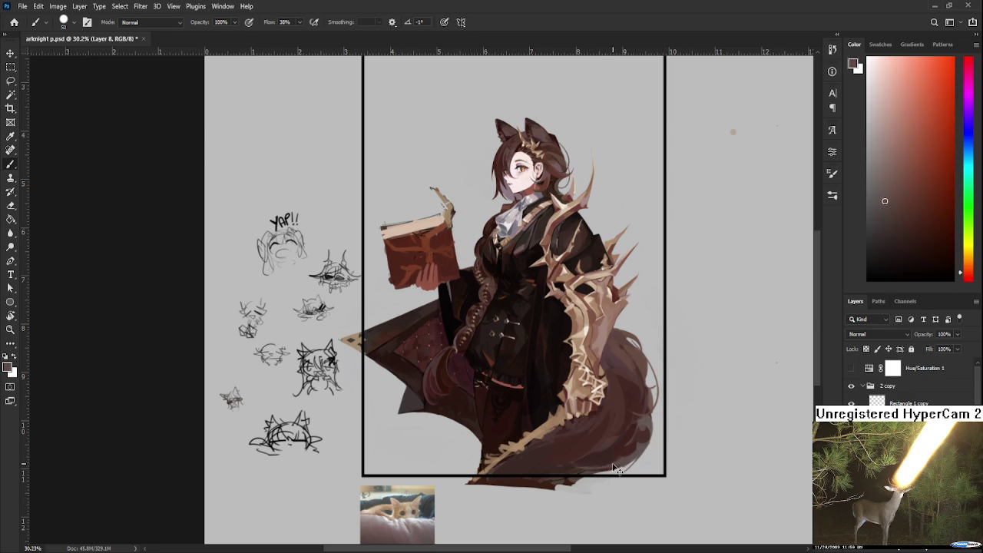
left_click(590, 464, "alt")
key("e")
left_click_drag(592, 476, 577, 482)
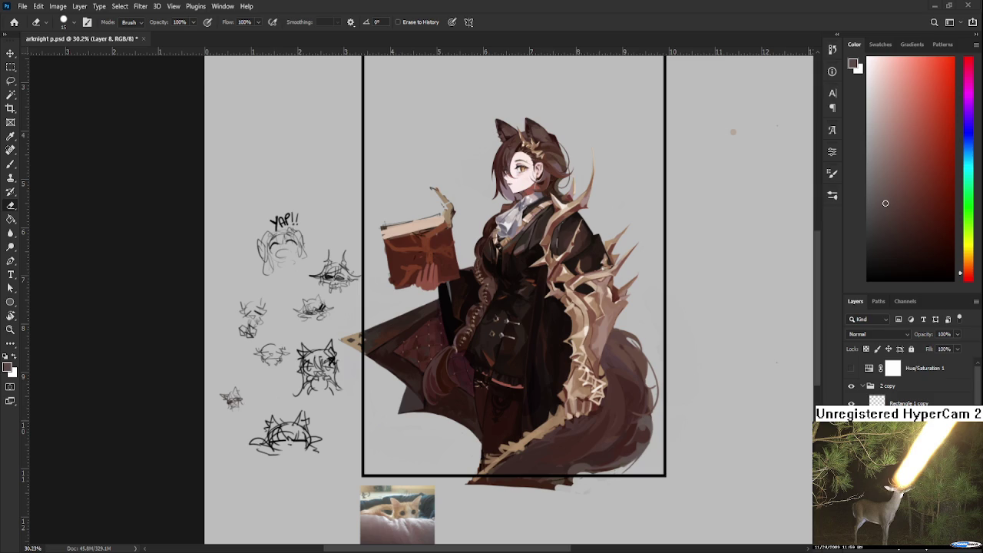
- Return to the Brush and blend mid browns along the tail's bottom edge
key("b")
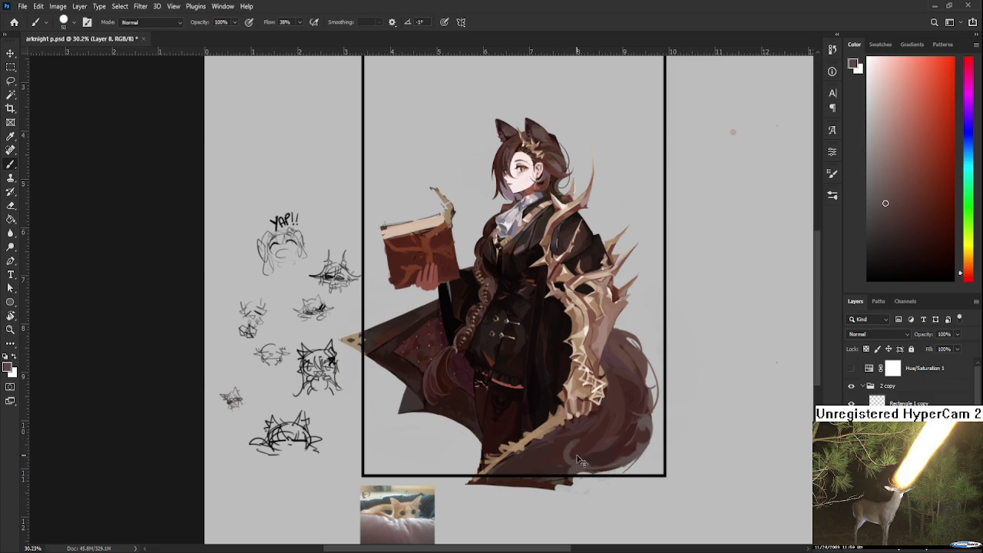
left_click(565, 464, "alt")
left_click(587, 460, "alt")
left_click(569, 456, "alt")
left_click(572, 465, "alt")
left_click(602, 456, "alt")
left_click(579, 462, "alt")
left_click(601, 459, "alt")
left_click(589, 457, "alt")
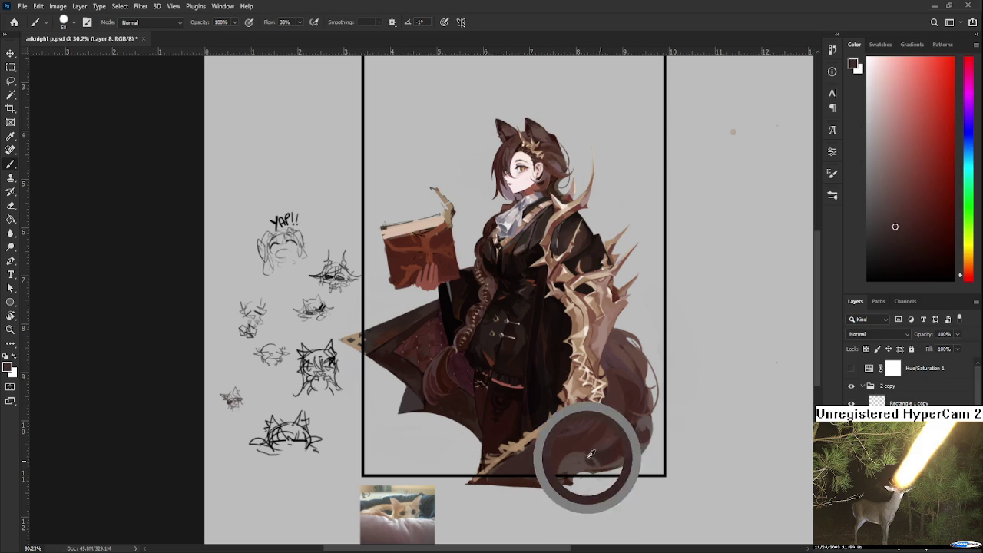
left_click(593, 455, "alt")
left_click(598, 462, "alt")
left_click(587, 459, "alt")
left_click(599, 461, "alt")
left_click(579, 457, "alt")
left_click(604, 458, "alt")
left_click(587, 456, "alt")
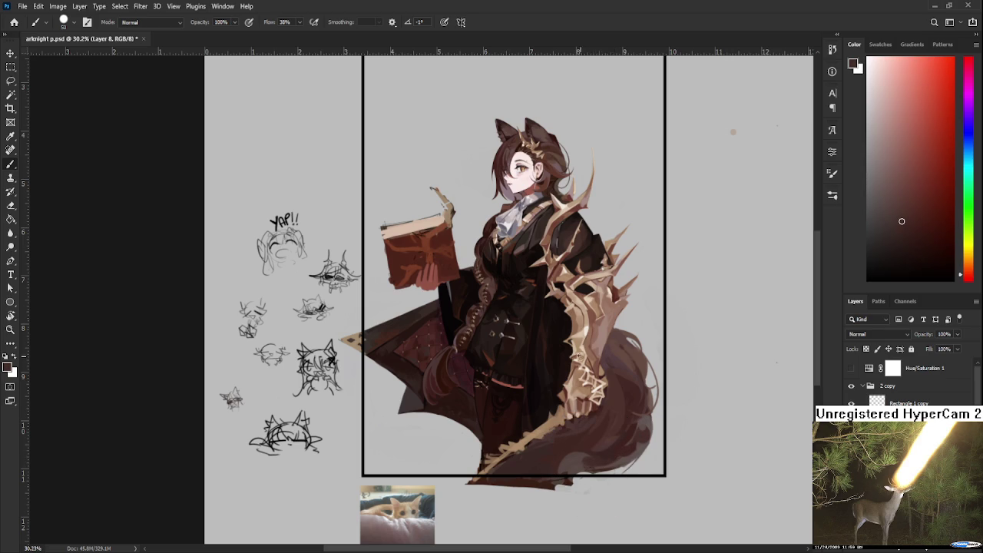
- Sample dark and warm browns and shade the lower-left part of the tail
left_click(523, 461, "alt")
left_click(583, 422, "alt")
left_click(543, 449, "alt")
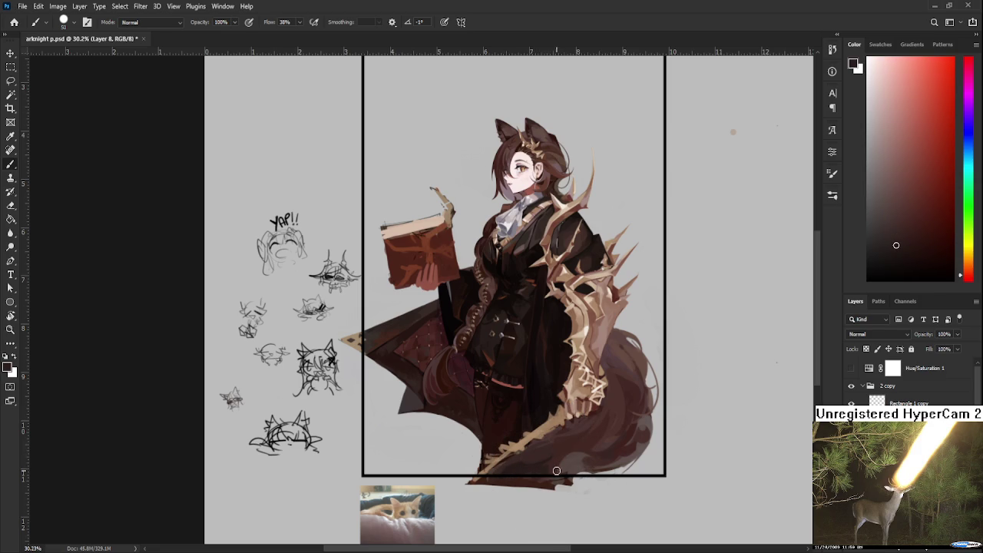
left_click(562, 448, "alt")
left_click(569, 449, "alt")
left_click(575, 447, "alt")
left_click(541, 464, "alt")
left_click(548, 457, "alt")
left_click(538, 451, "alt")
- Paint a darker stroke across the lower tail using deep sampled browns
left_click(542, 444, "alt")
left_click(538, 453, "alt")
left_click(554, 449, "alt")
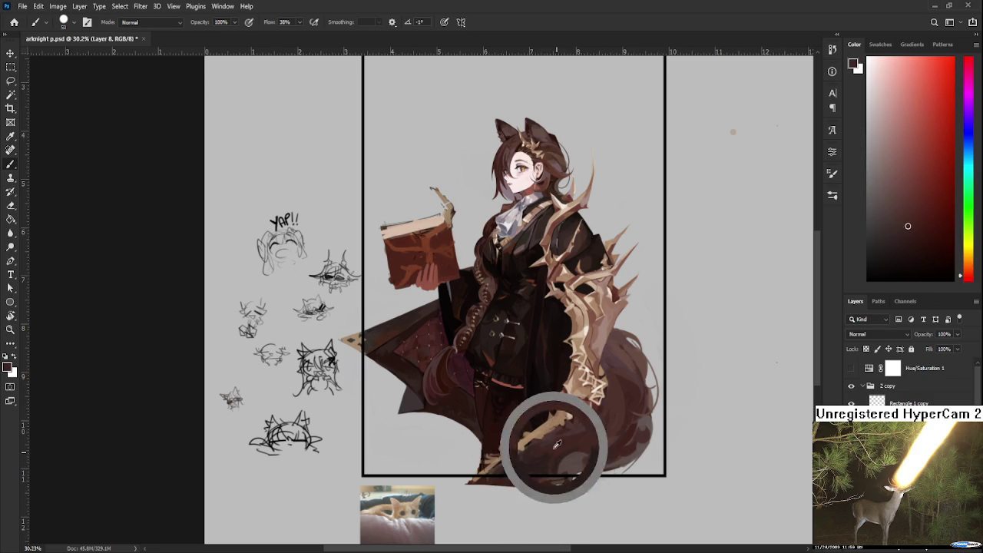
left_click(544, 464, "alt")
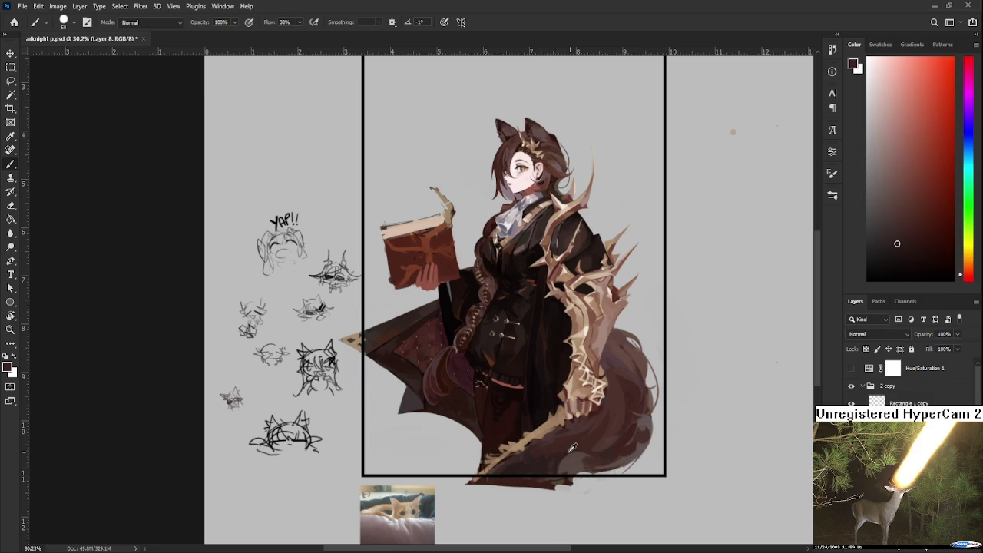
left_click(562, 453, "alt")
left_click(581, 455, "alt")
left_click(557, 462, "alt")
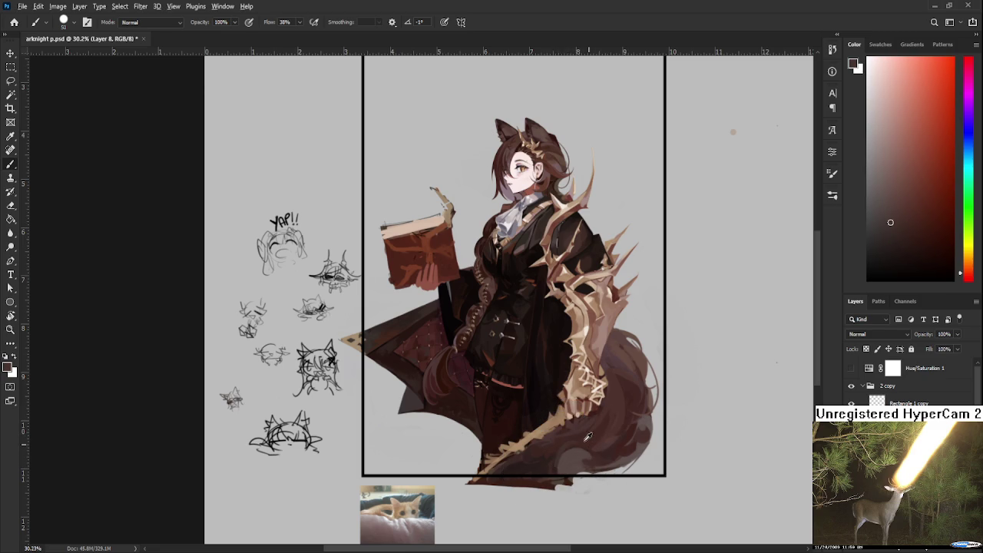
left_click(541, 460, "alt")
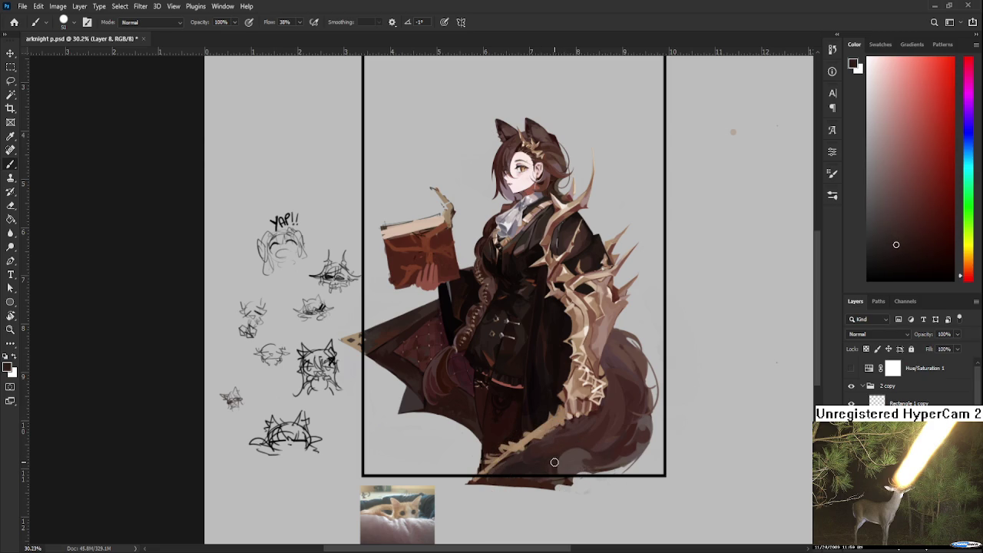
left_click(564, 443, "alt")
left_click_drag(563, 445, 587, 453)
- Paint a dark downward stroke near the tail's bottom to deepen the shadow
left_click_drag(558, 449, 558, 462)
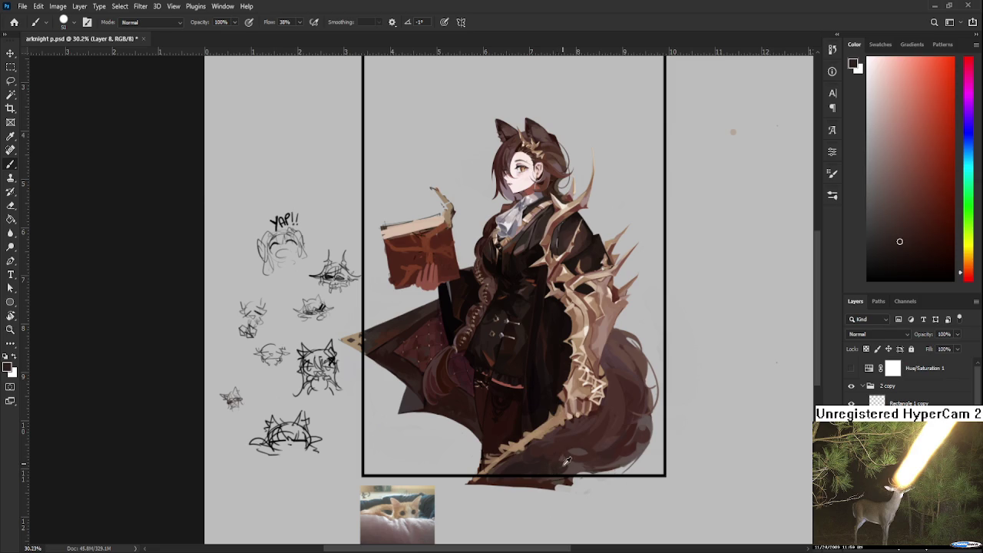
- Sample browns at the tail's bottom and lay in deep shading there
left_click(558, 461, "alt")
left_click(557, 460, "alt")
left_click(568, 461, "alt")
left_click(563, 464, "alt")
left_click(580, 459, "alt")
left_click(577, 462, "alt")
left_click(559, 465, "alt")
left_click(571, 461, "alt")
left_click(576, 446, "alt")
left_click(578, 447, "alt")
left_click(582, 455, "alt")
- Pick further tail browns and blend the shading into the dark coat
left_click(576, 447, "alt")
left_click(586, 445, "alt")
left_click(586, 444, "alt")
left_click(584, 442, "alt")
left_click(529, 473, "alt")
left_click(542, 463, "alt")
left_click(552, 455, "alt")
left_click(561, 445, "alt")
left_click(555, 449, "alt")
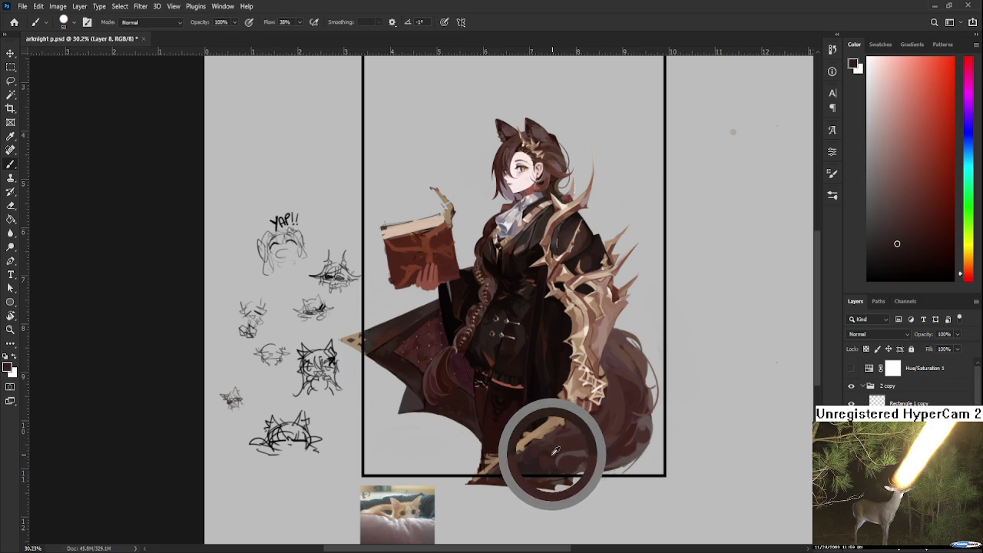
left_click(554, 450, "alt")
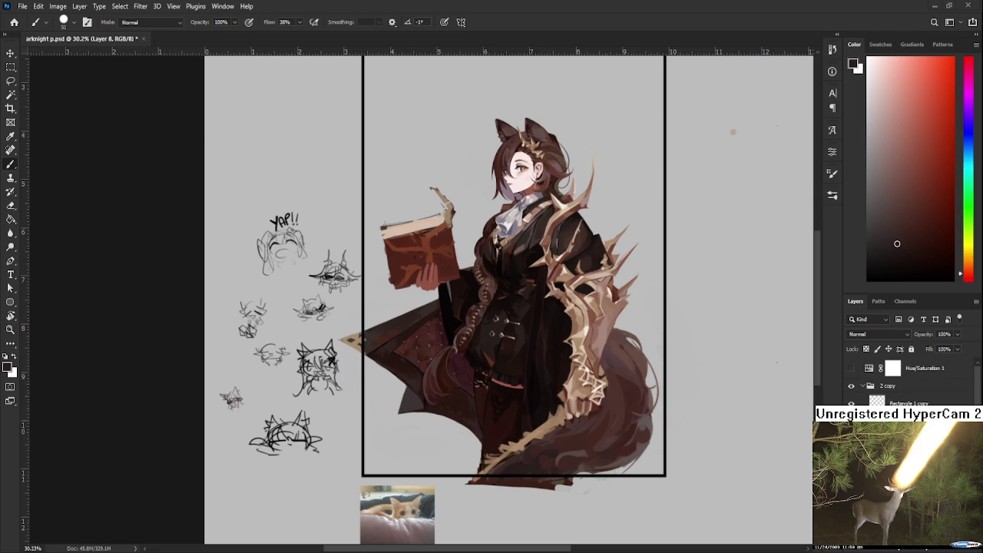
left_click(576, 448, "alt")
- Eyedrop several nearby tail browns and keep painting the lower tail's fur shading
left_click(584, 452, "alt")
left_click(580, 449, "alt")
left_click(575, 453, "alt")
left_click(582, 453, "alt")
left_click(603, 451, "alt")
left_click(592, 454, "alt")
left_click(582, 450, "alt")
- Sample tail browns and blend shading across the middle of the lower tail
left_click(582, 454, "alt")
left_click(589, 453, "alt")
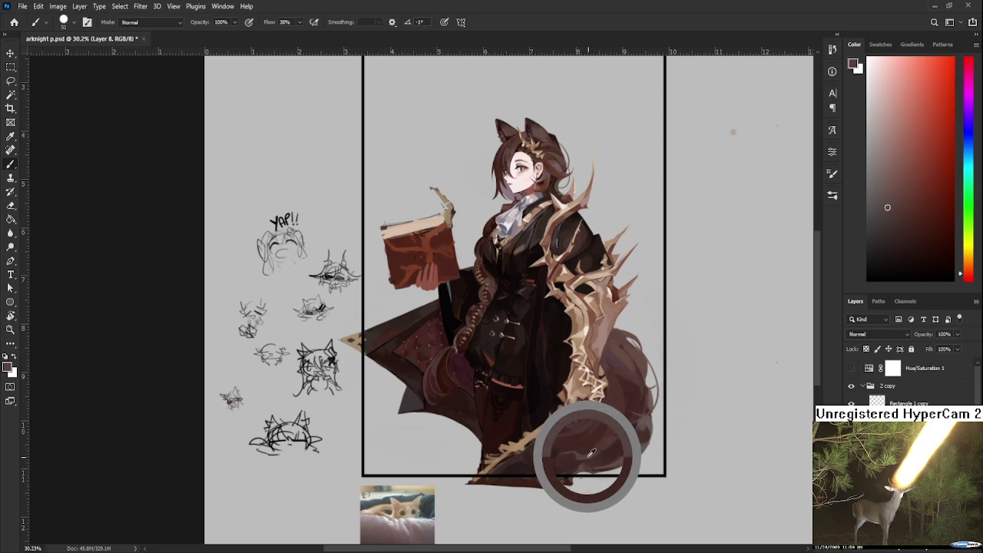
left_click(591, 449, "alt")
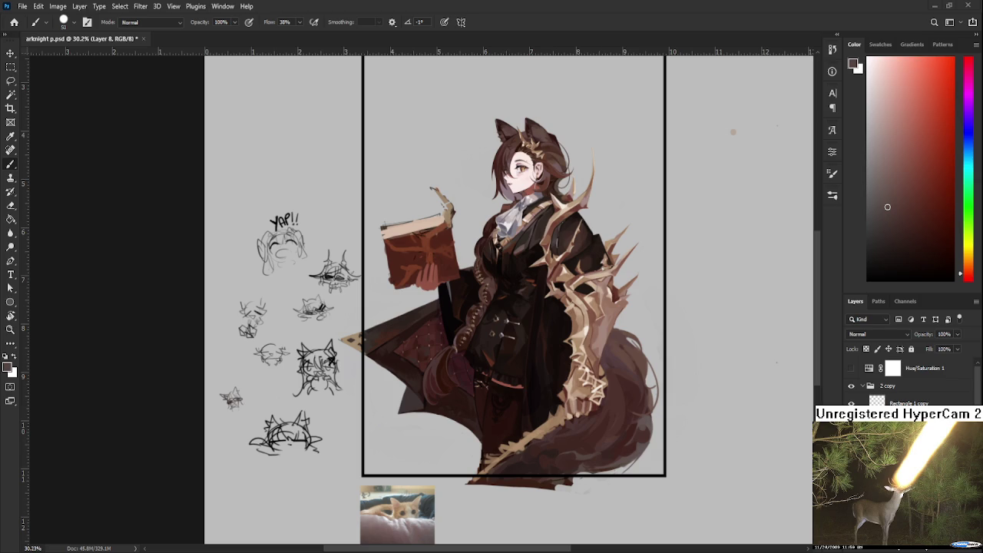
left_click(569, 457, "alt")
left_click(566, 459, "alt")
left_click(569, 464, "alt")
left_click(579, 455, "alt")
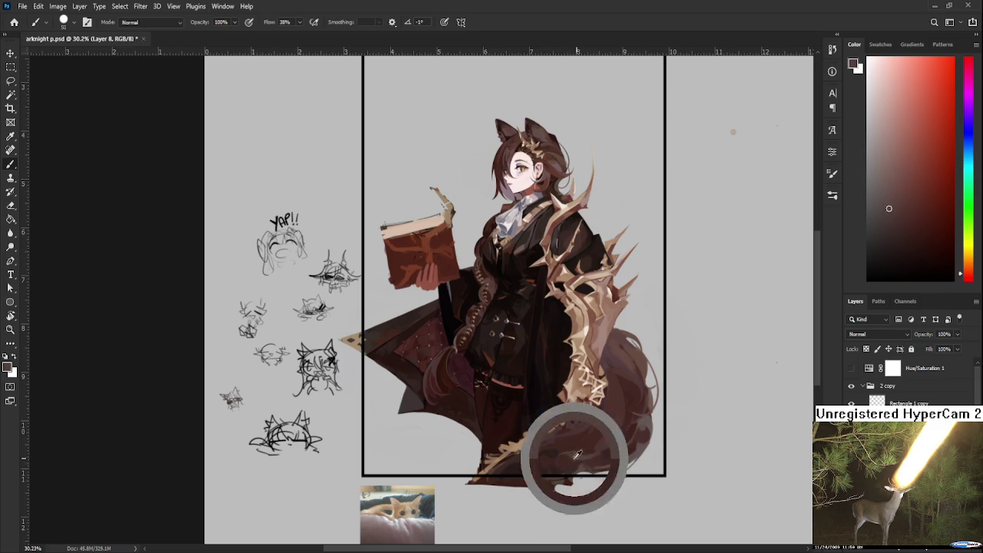
left_click(577, 456, "alt")
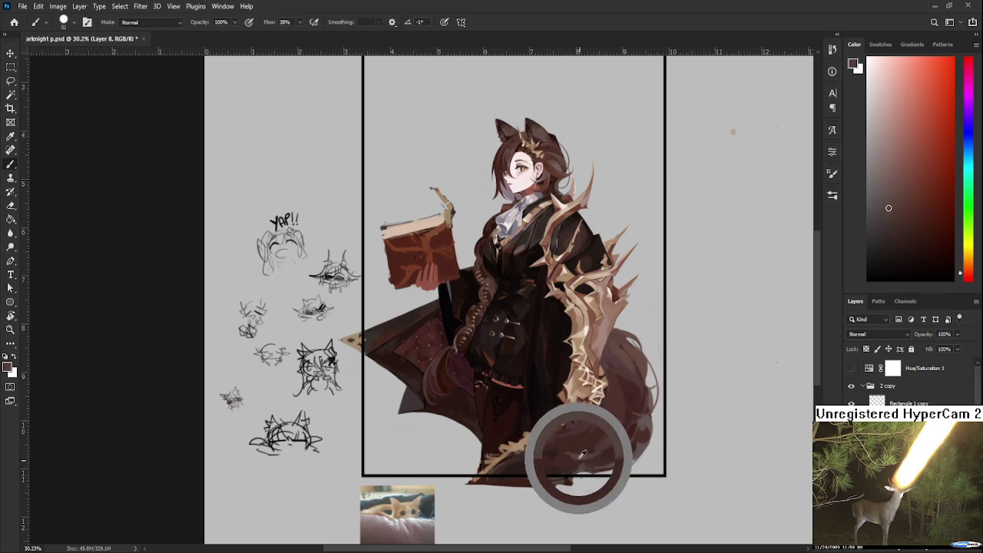
left_click(567, 458, "alt")
left_click(582, 453, "alt")
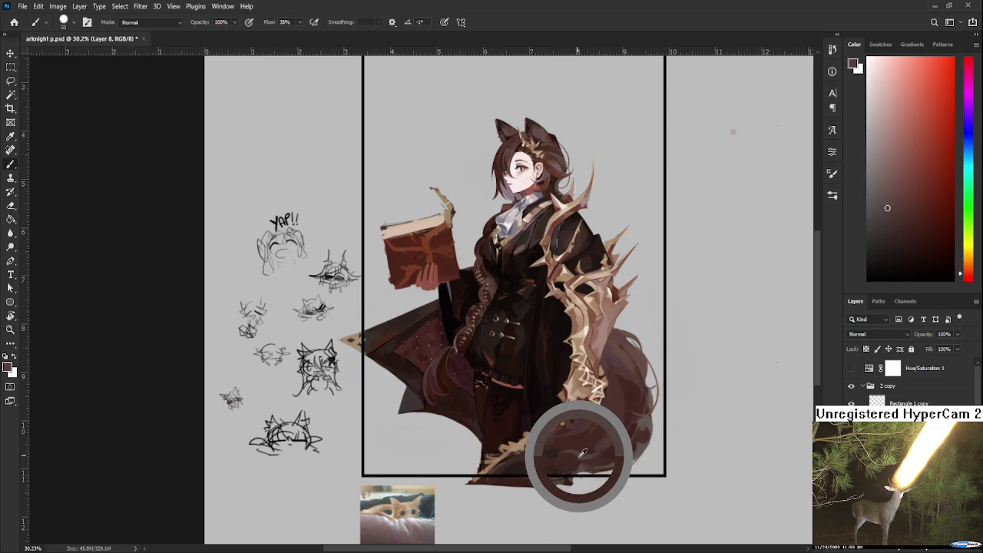
left_click(569, 462, "alt")
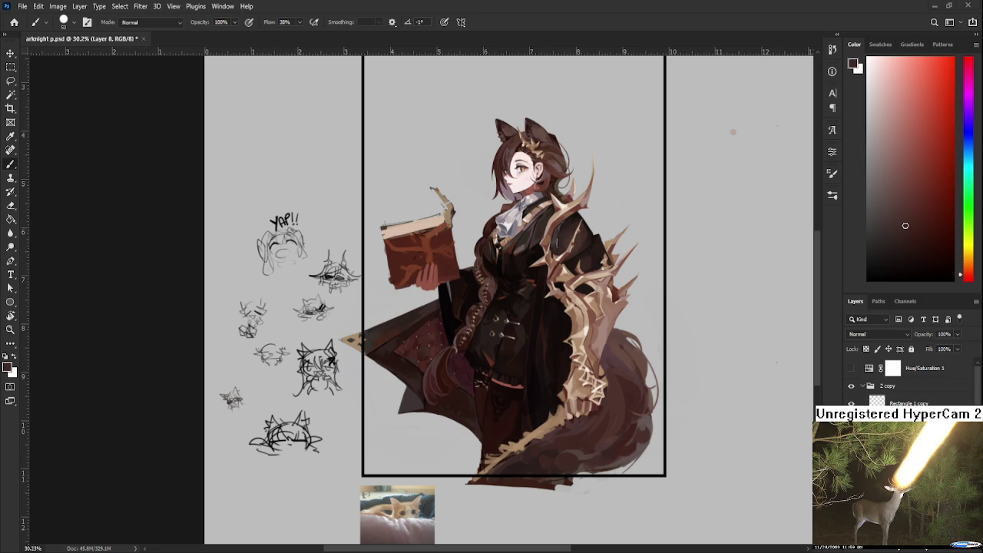
- Carry the deep and mid-brown shading leftward along the bottom of the tail
left_click(580, 455, "alt")
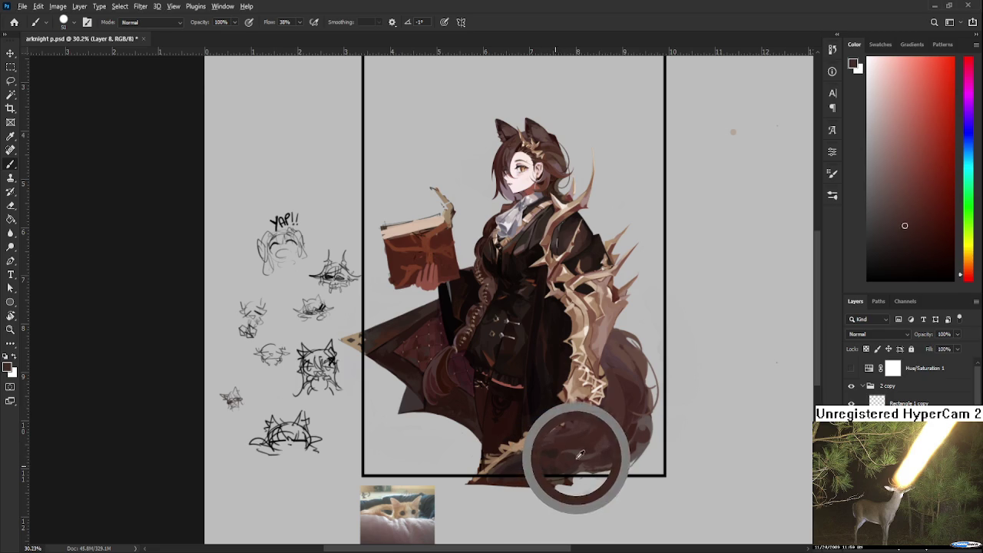
left_click(581, 456, "alt")
left_click(557, 467, "alt")
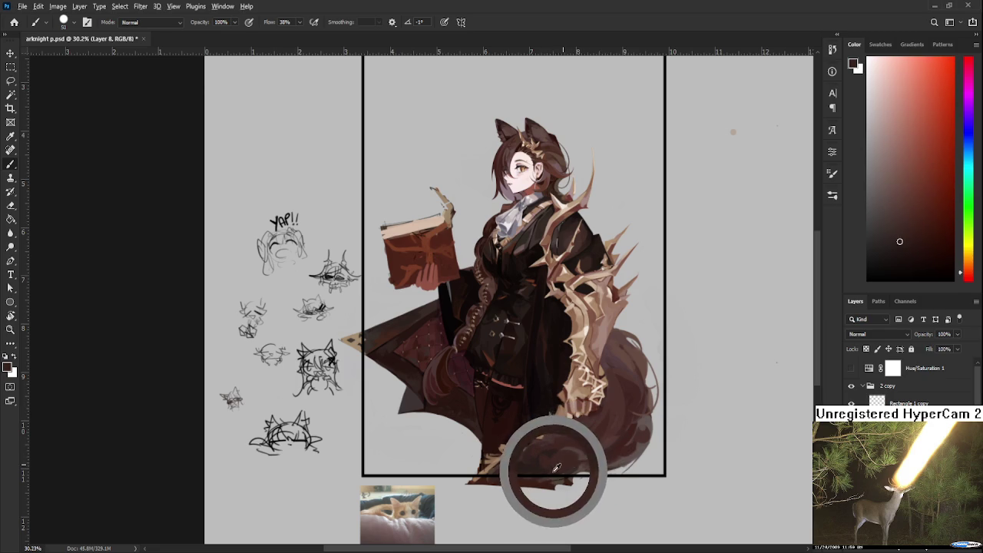
left_click(553, 469, "alt")
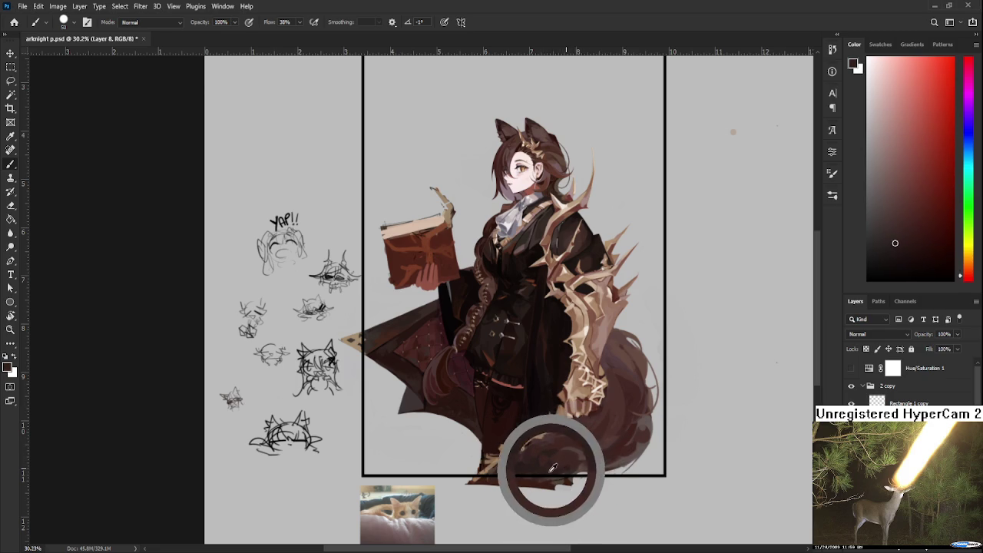
left_click(548, 453, "alt")
left_click(519, 465, "alt")
left_click(517, 461, "alt")
left_click(536, 462, "alt")
- Blend lighter and darker browns up the tail's outer curve
left_click(622, 410, "alt")
left_click(607, 437, "alt")
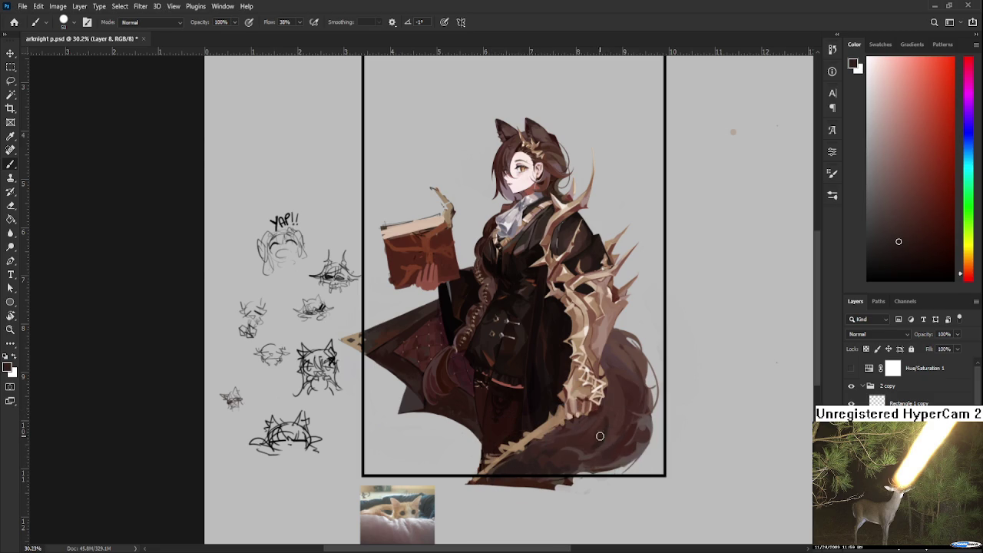
left_click(613, 420, "alt")
left_click(603, 441, "alt")
left_click(612, 406, "alt")
left_click(609, 433, "alt")
left_click(596, 444, "alt")
left_click(581, 445, "alt")
left_click(566, 454, "alt")
left_click(583, 444, "alt")
left_click(599, 435, "alt")
left_click(590, 448, "alt")
left_click(619, 388, "alt")
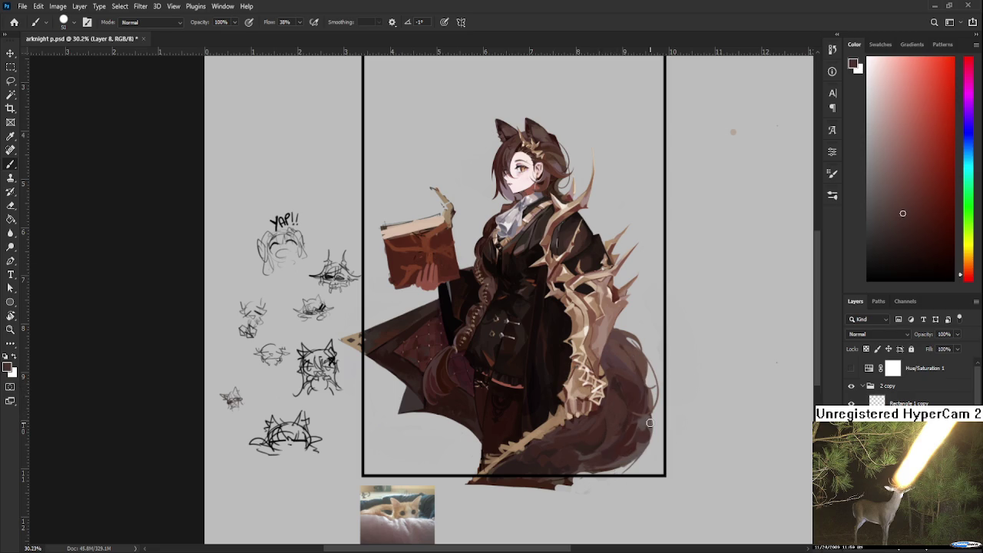
key("ctrl+0")
key("ctrl+minus")
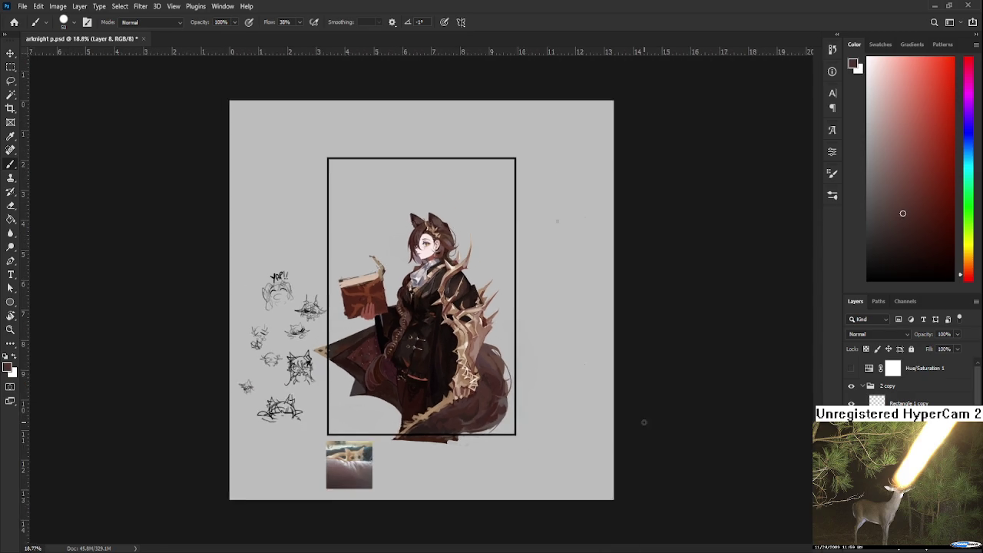
key("ctrl+0")
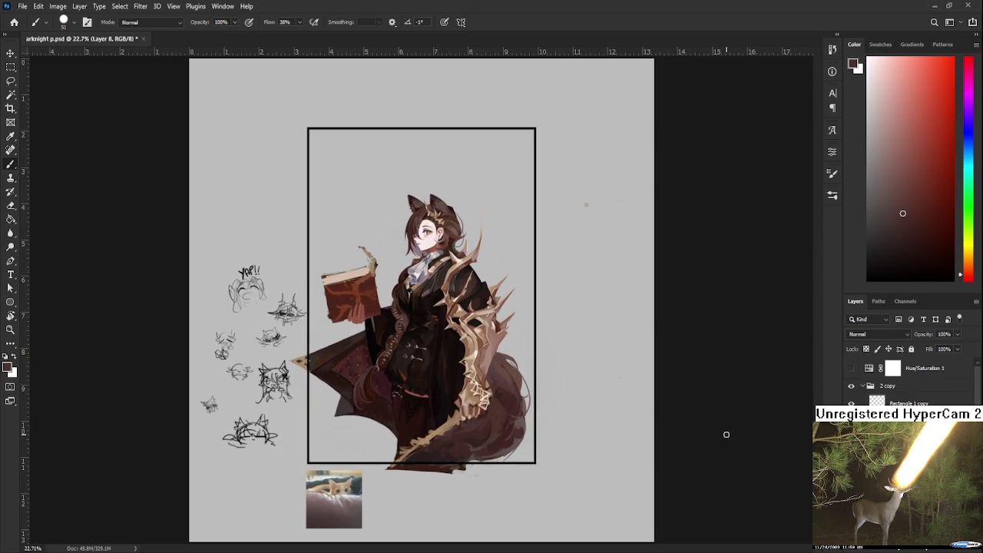
left_click(851, 368)
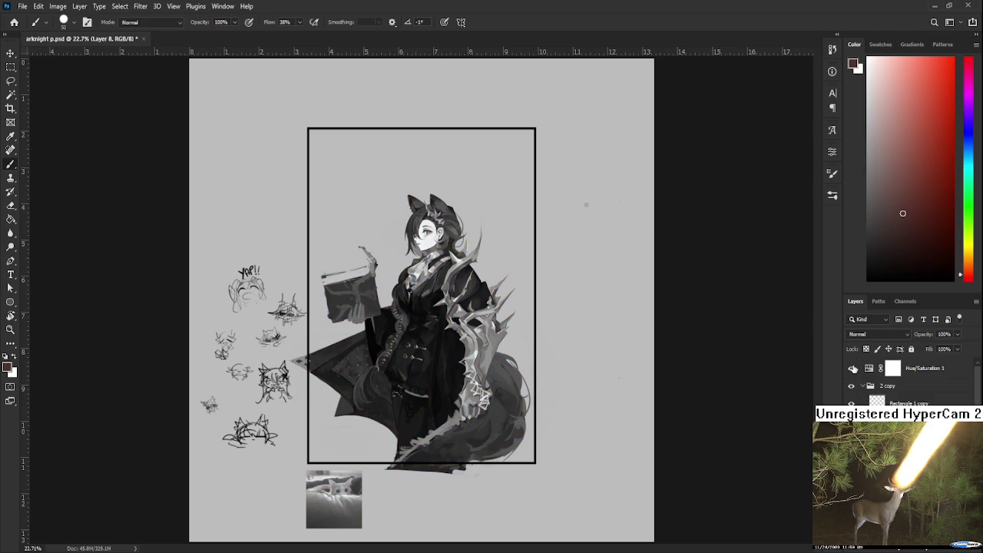
left_click(852, 369)
left_click(852, 369)
left_click(852, 369)
scroll(475, 422, "up", 5)
scroll(475, 421, "down", 1)
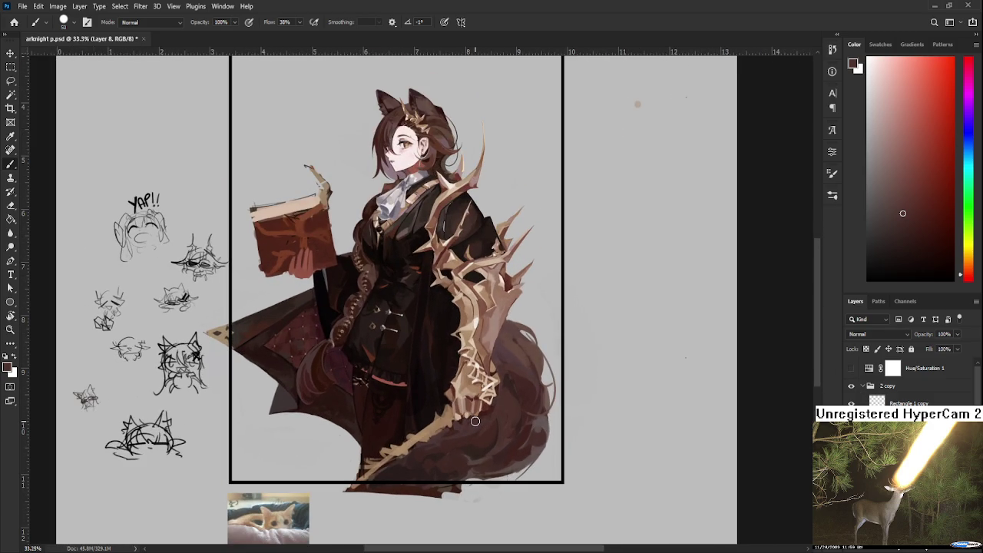
- Paint thin dark hair strands on the tail with a smaller brush
left_click(418, 474, "alt")
left_click(453, 461, "alt")
left_click(437, 472, "alt")
scroll(459, 464, "down", 3)
scroll(460, 464, "up", 3)
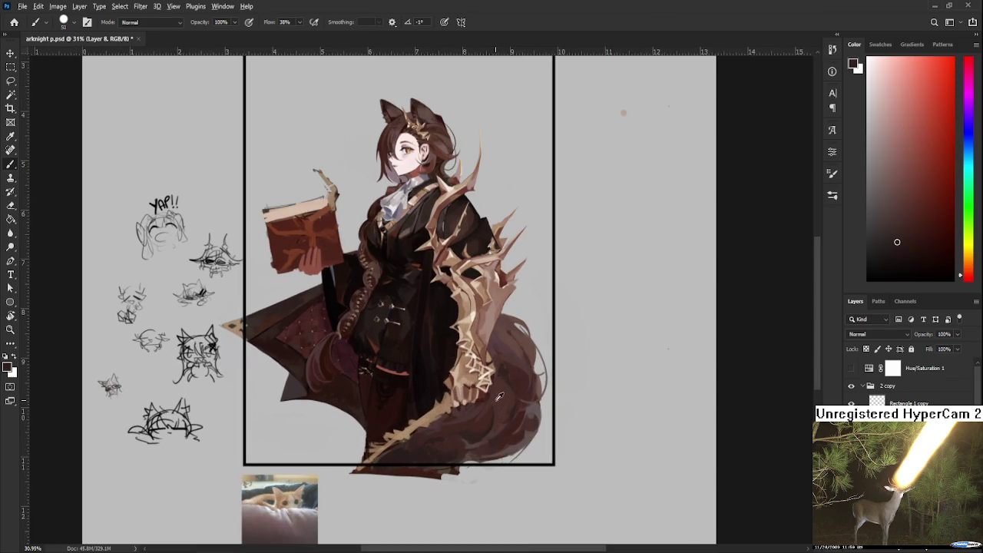
left_click(517, 374, "alt")
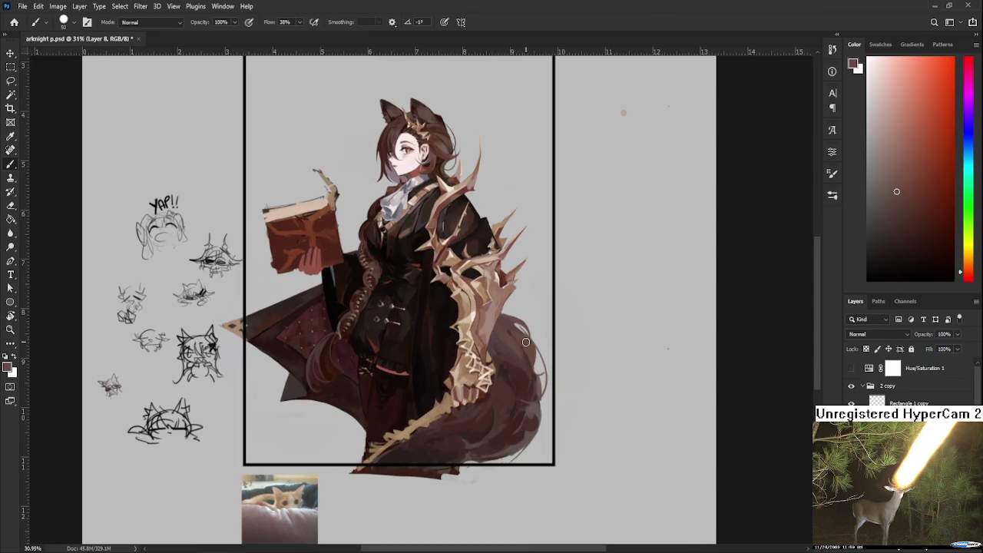
key("bracketleft")
key("bracketleft")
key("bracketleft")
left_click_drag(504, 339, 513, 452)
left_click_drag(511, 358, 492, 407)
- Resample dark browns and paint a dark curved edge along the tail's bottom
left_click(513, 431, "alt")
left_click(524, 366, "alt")
left_click(509, 441, "alt")
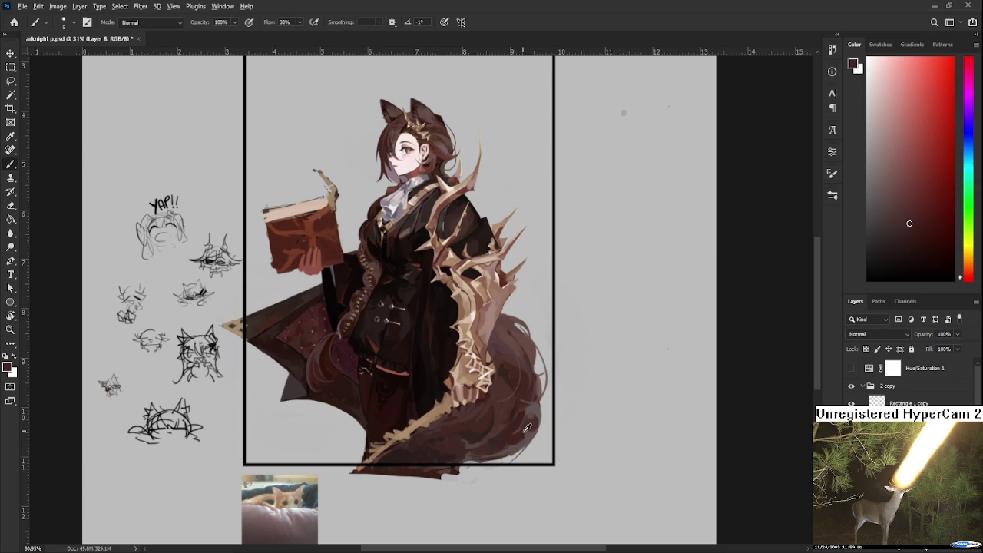
left_click_drag(504, 464, 459, 470)
scroll(459, 404, "down", 1)
scroll(454, 419, "up", 1)
scroll(430, 434, "up", 1)
- With an enlarged eraser, remove the brown paint below the frame's bottom edge under the tail
key("e")
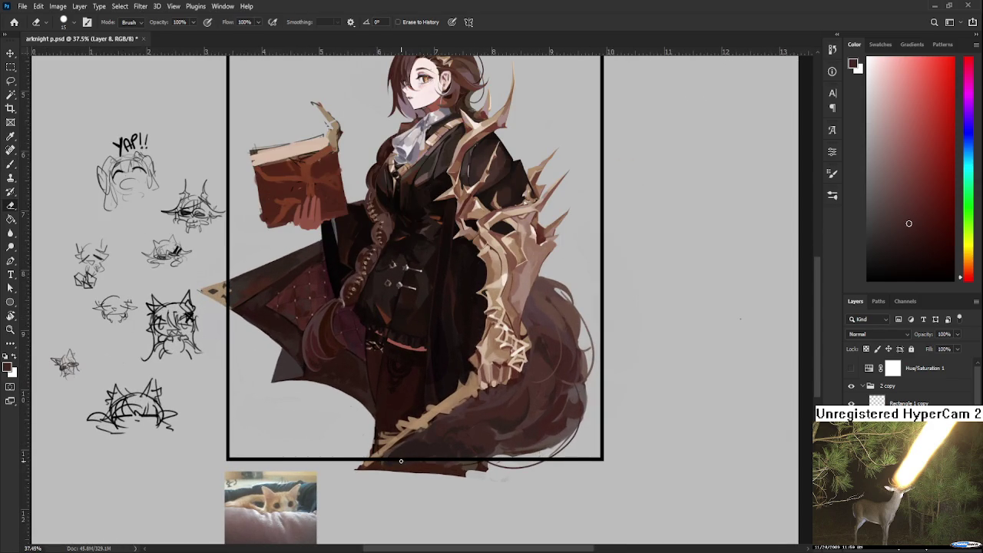
key("bracketright")
key("bracketright")
key("bracketright")
mouse_move(412, 461)
left_mouse_down()
mouse_move(453, 476)
mouse_move(399, 470)
left_mouse_up()
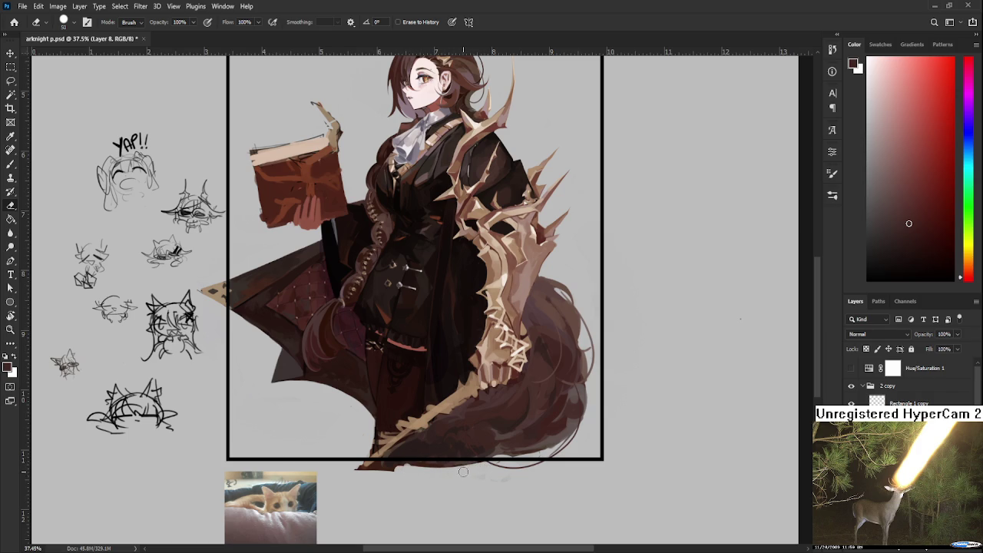
mouse_move(460, 472)
left_mouse_down()
mouse_move(376, 474)
mouse_move(422, 463)
mouse_move(416, 454)
mouse_move(442, 444)
mouse_move(428, 454)
left_mouse_up()
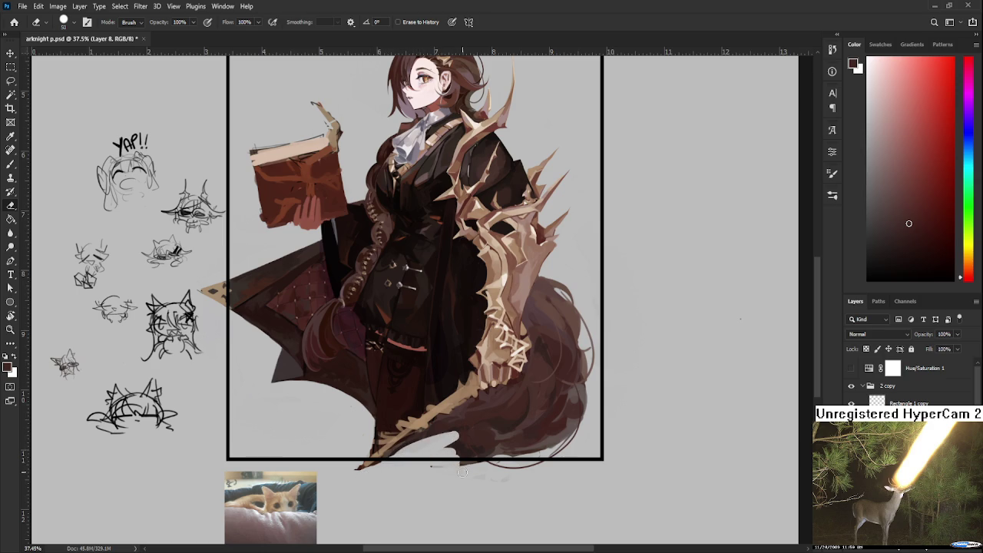
scroll(461, 464, "down", 3, "alt")
scroll(471, 467, "down", 1)
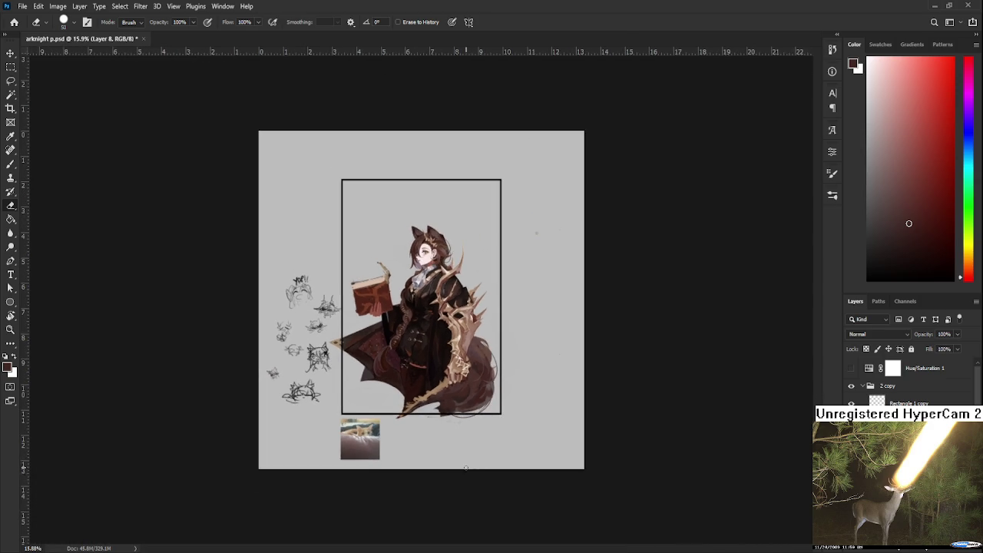
scroll(470, 466, "down", 1)
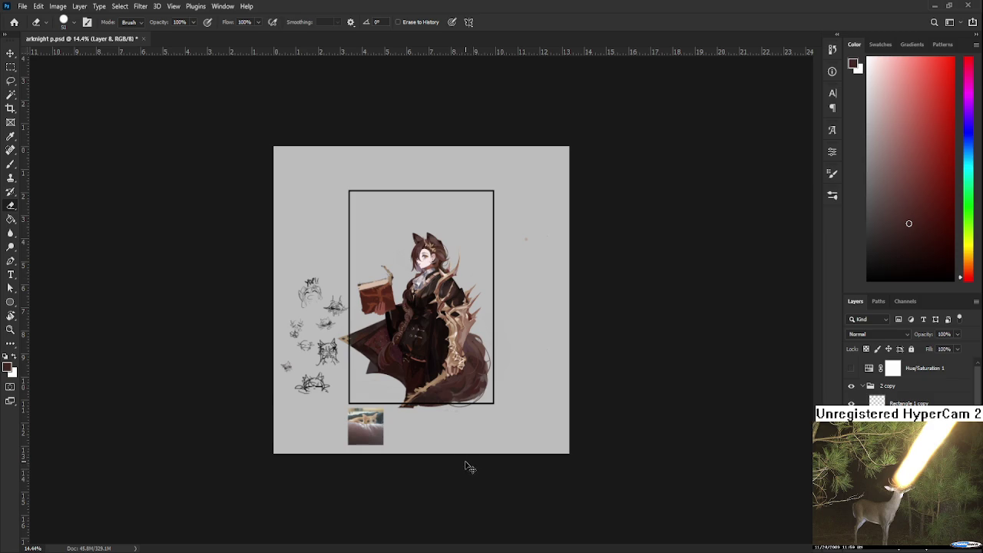
scroll(452, 423, "up", 1)
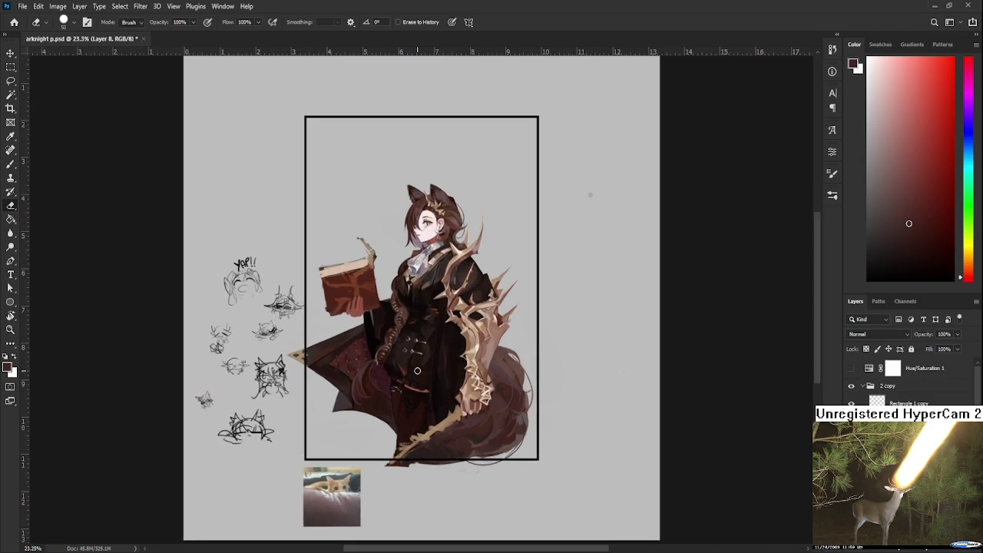
- With a larger brush, paint dark brown over part of the tan shaft
scroll(418, 372, "up", 1)
scroll(458, 429, "up", 1)
key("b")
scroll(461, 461, "up", 1)
scroll(477, 461, "up", 1)
left_click(497, 428, "alt")
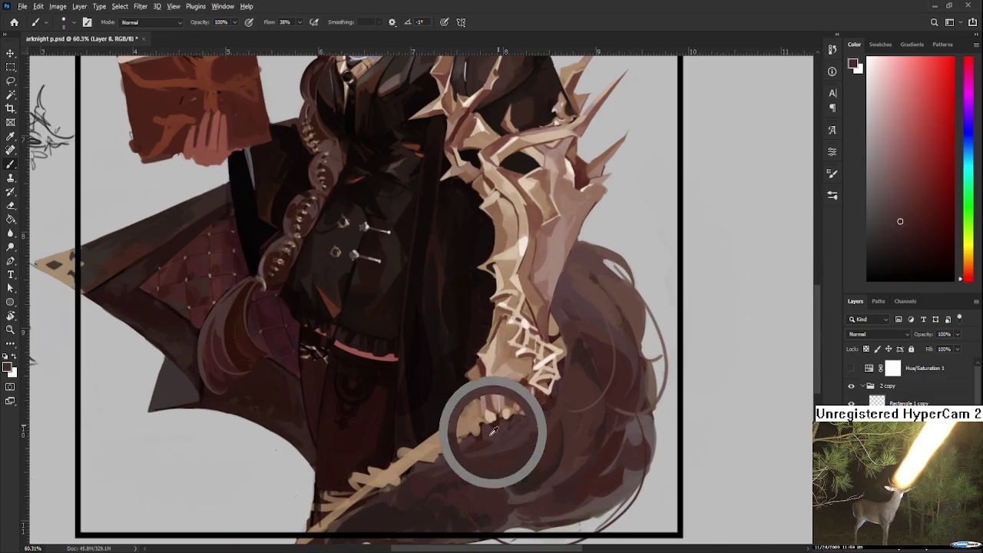
key("bracketright")
key("bracketright")
key("bracketright")
key("bracketright")
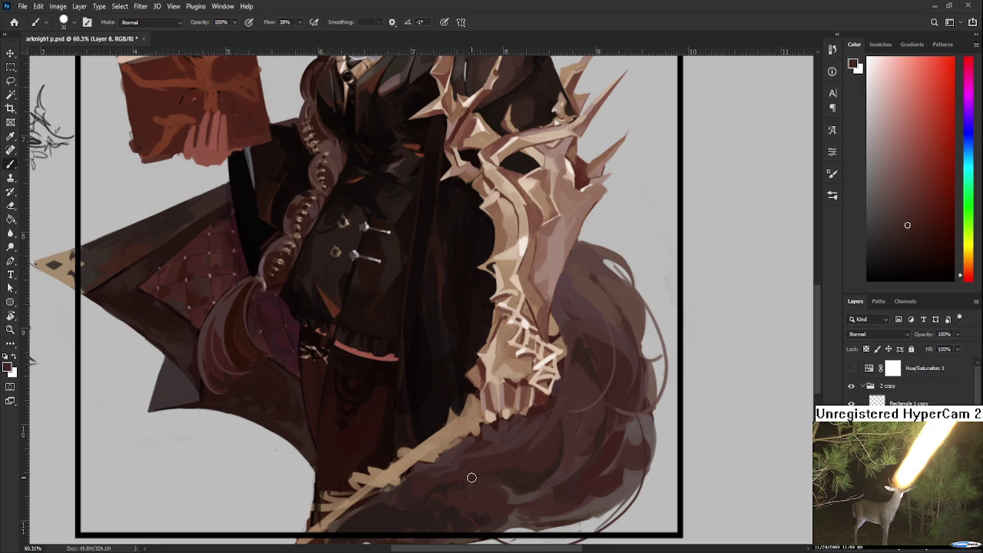
left_click(412, 461, "alt")
left_click(420, 472, "alt")
left_click(431, 459, "alt")
left_click_drag(407, 445, 419, 456)
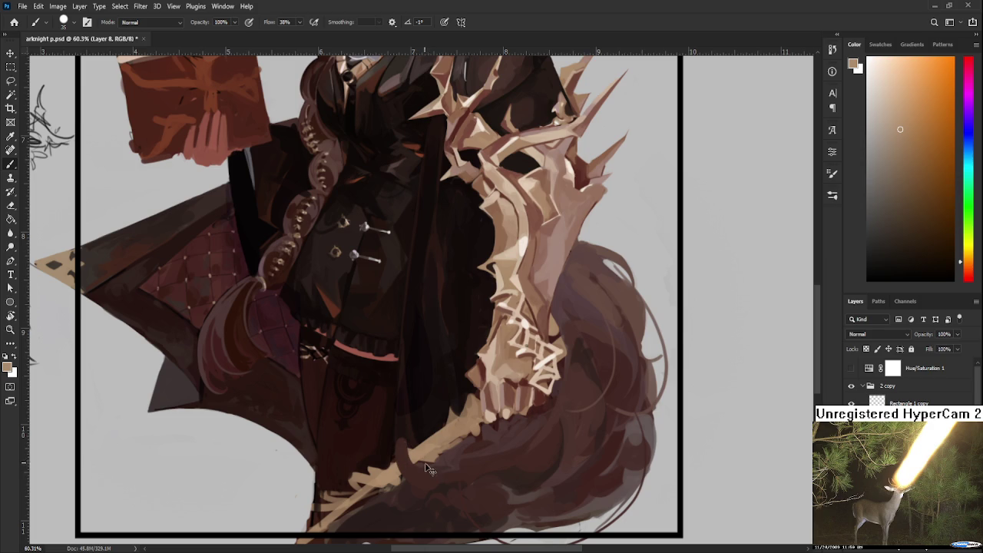
- Erase the cloak's ragged bottom edge and save the document
scroll(430, 445, "down", 4)
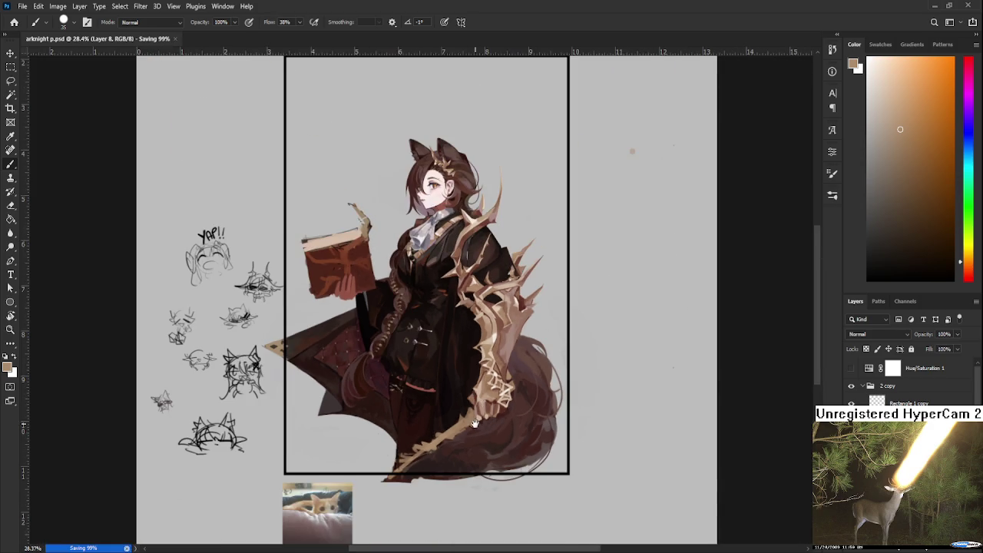
scroll(469, 430, "up", 3)
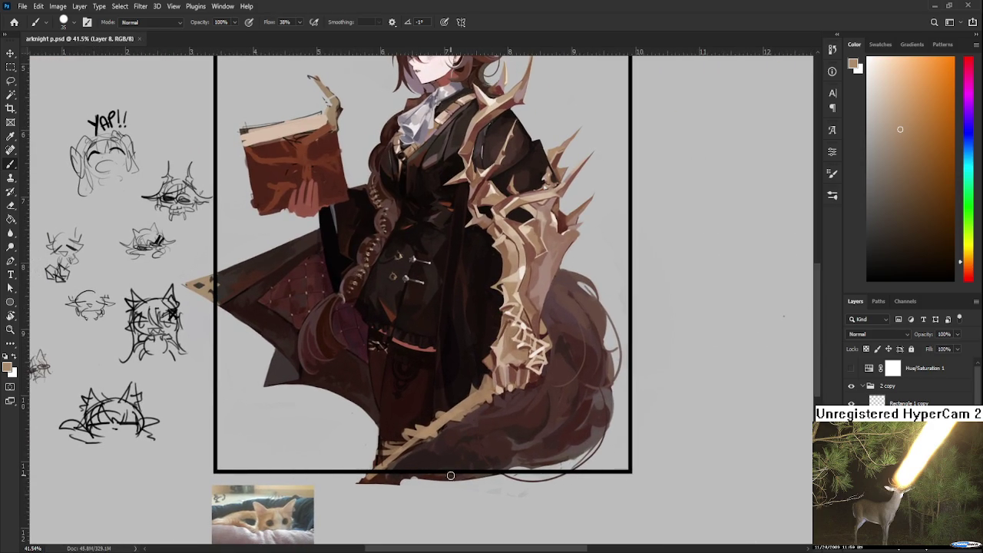
key("e")
mouse_move(359, 480)
left_mouse_down()
mouse_move(561, 479)
mouse_move(369, 478)
left_mouse_up()
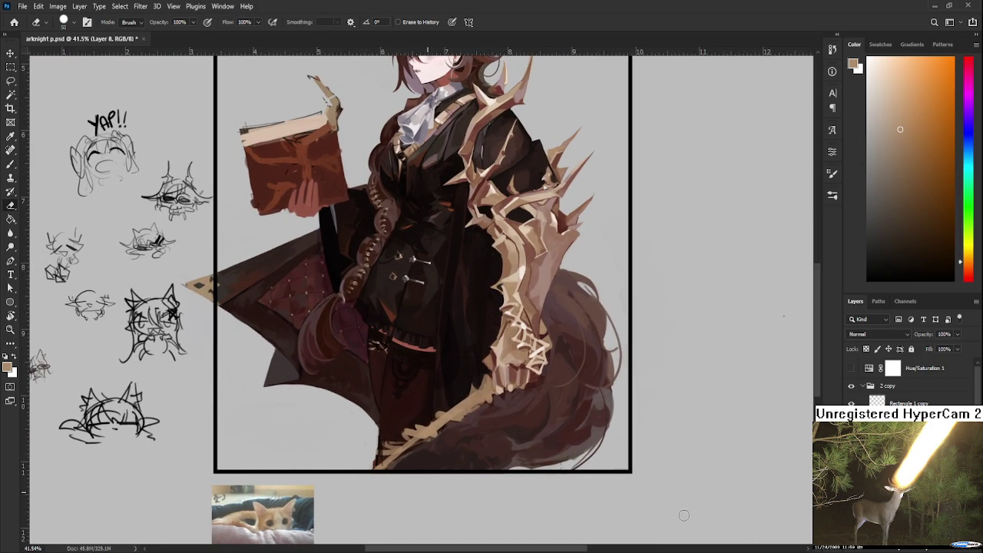
key("ctrl+s")
- Darken the tail's tan highlights with dark reddish-brown strokes and dabs
scroll(540, 407, "up", 1)
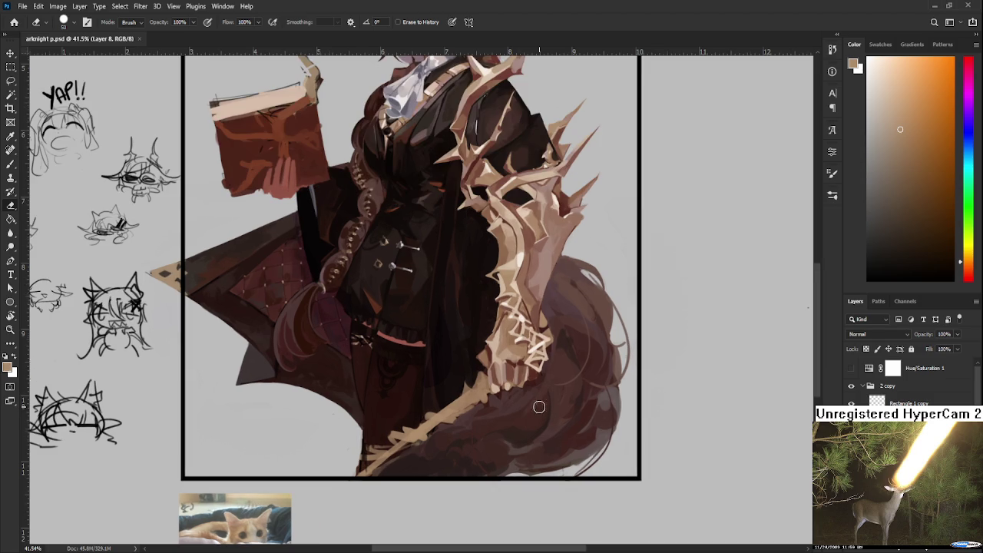
key("b")
left_click(475, 373, "alt")
left_click(485, 388, "alt")
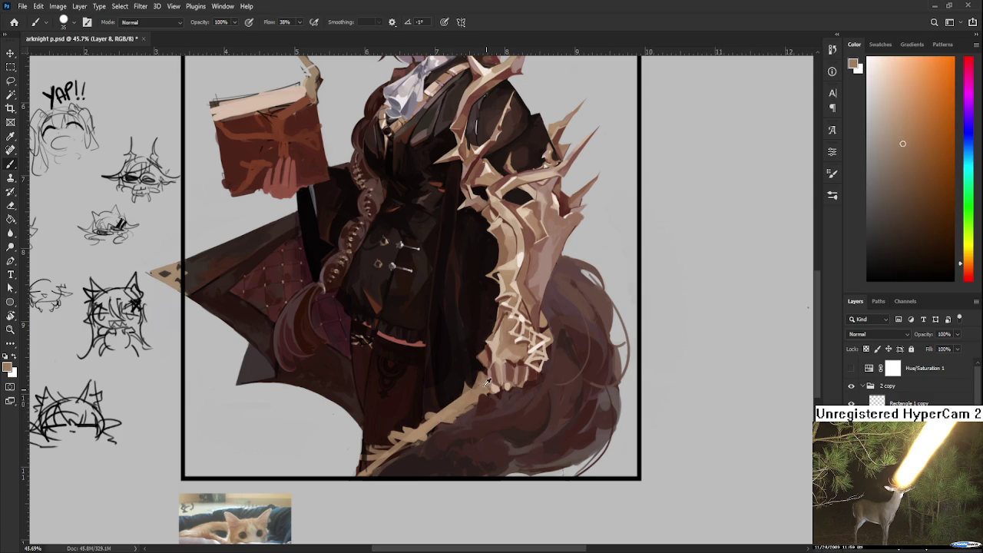
left_click(483, 395, "alt")
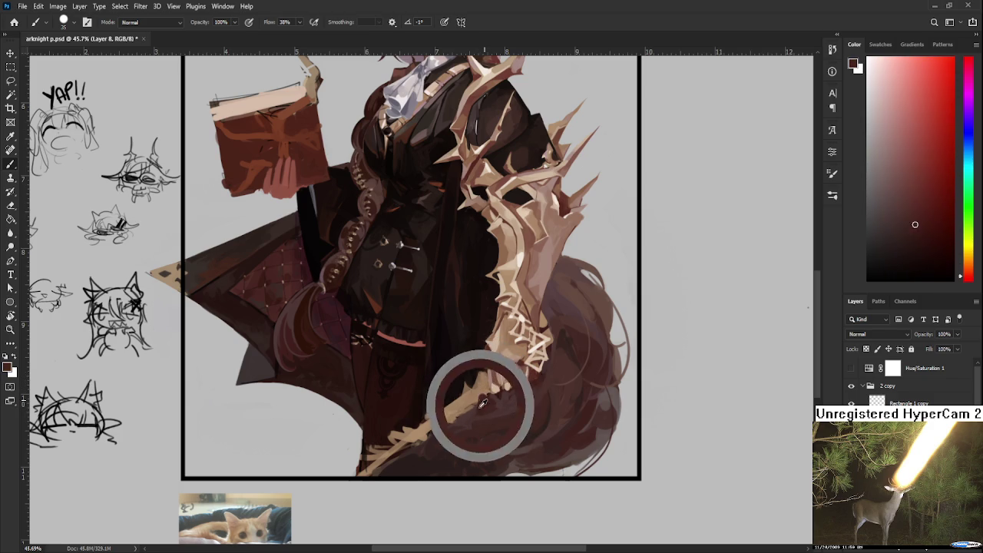
left_click(455, 396, "alt")
mouse_move(459, 402)
left_mouse_down()
mouse_move(484, 369)
mouse_move(468, 414)
mouse_move(482, 391)
mouse_move(427, 430)
left_mouse_up()
left_click(486, 373, "alt")
left_click(466, 385, "alt")
left_click(449, 418, "alt")
left_click(433, 405, "alt")
left_click(436, 400, "alt")
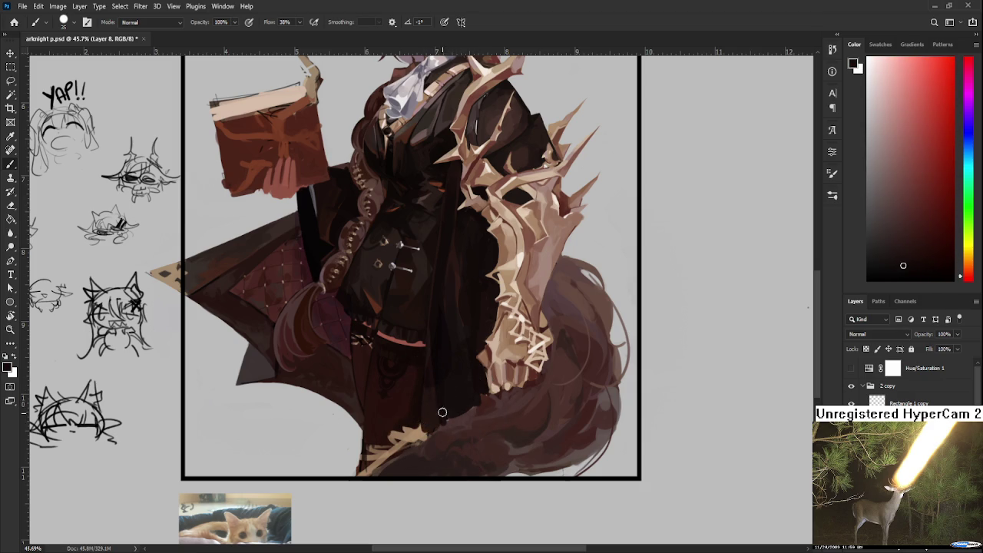
left_click(392, 428, "alt")
left_click_drag(393, 430, 416, 429)
- Darken the skirt's bottom edge and extend it down to the frame
left_click(392, 422, "alt")
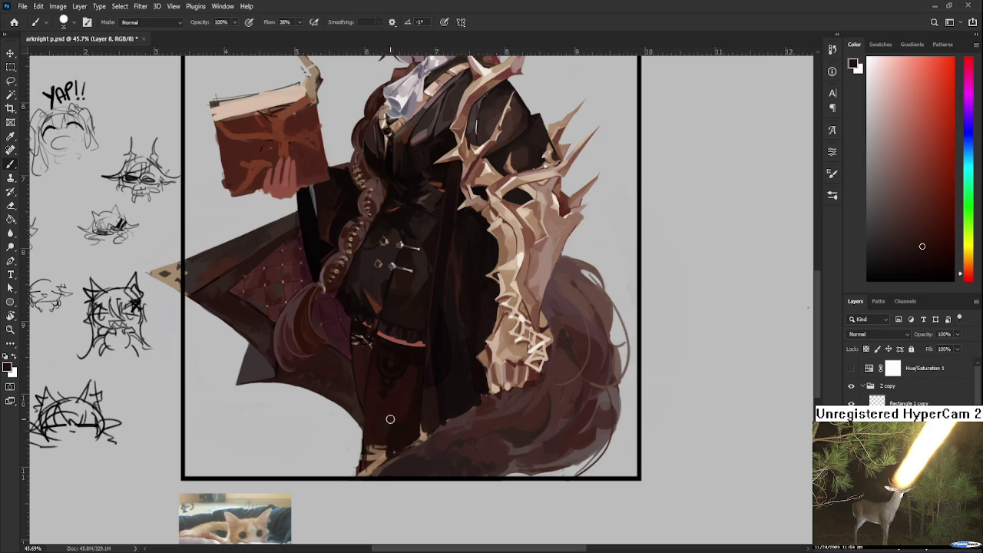
left_click_drag(376, 433, 382, 454)
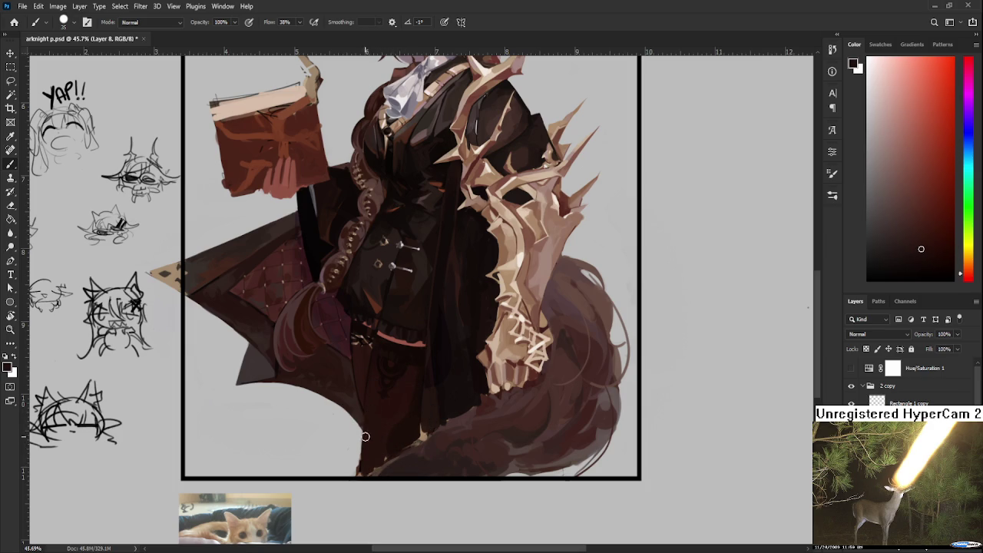
key("e")
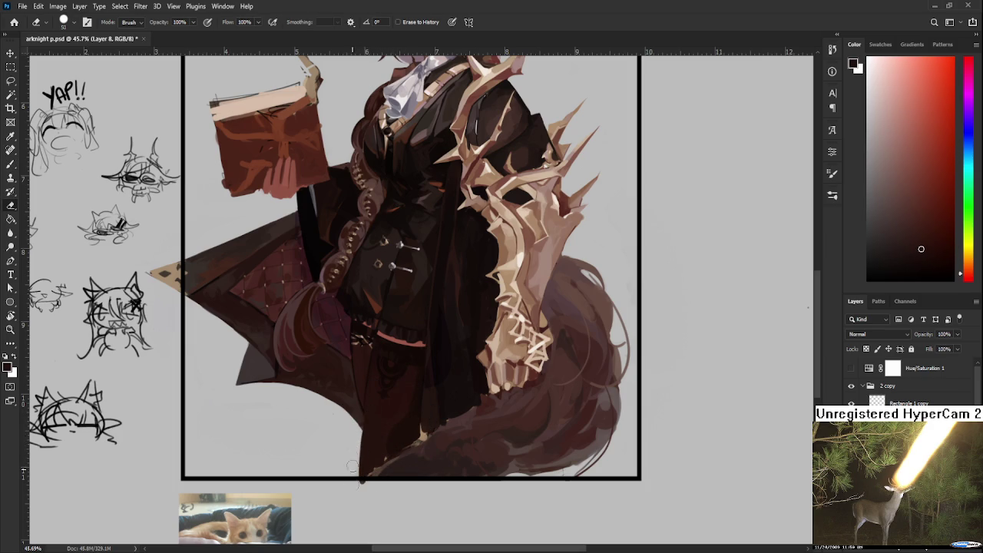
key("b")
left_click(376, 408, "alt")
left_click_drag(367, 427, 362, 481)
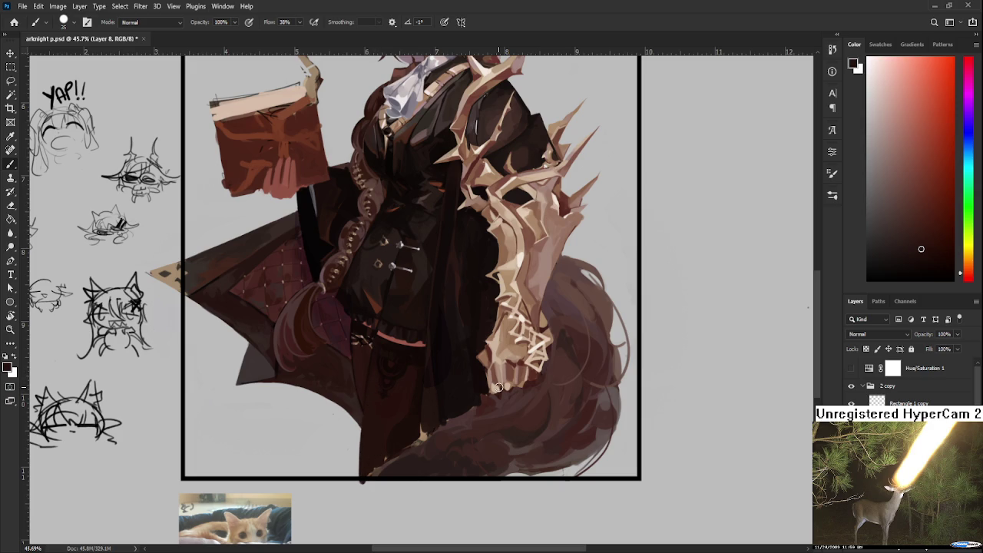
scroll(485, 396, "down", 2)
scroll(469, 400, "down", 2)
scroll(448, 409, "up", 3)
scroll(447, 410, "up", 1)
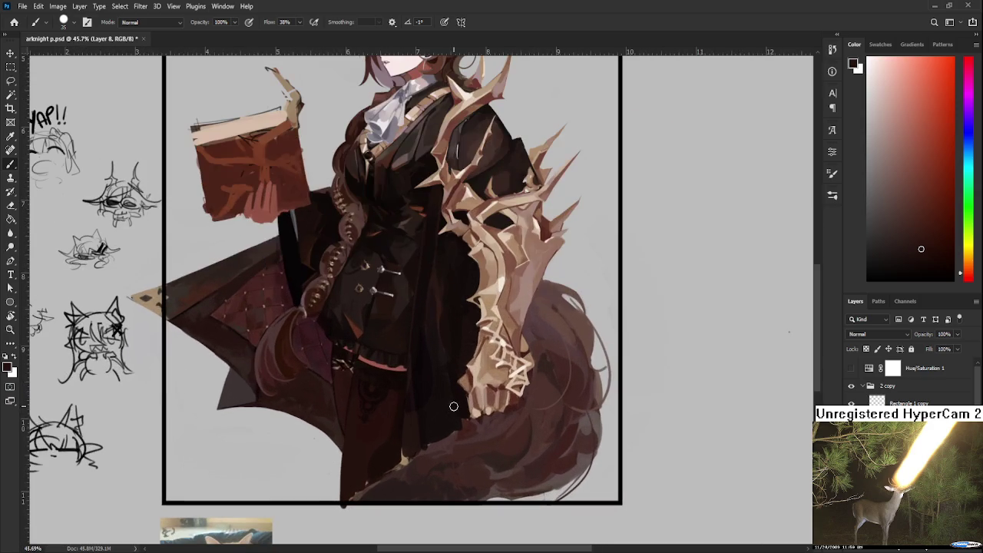
- Paint a tan finger beside the hand, then sample colours near the arm
left_click(490, 363, "alt")
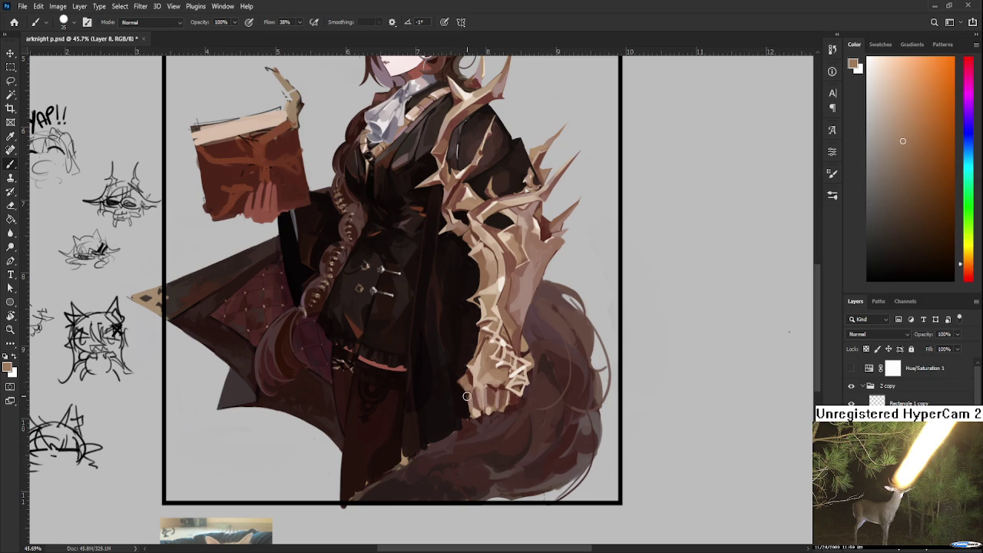
left_click_drag(471, 390, 424, 406)
scroll(513, 390, "up", 3)
scroll(462, 353, "up", 1)
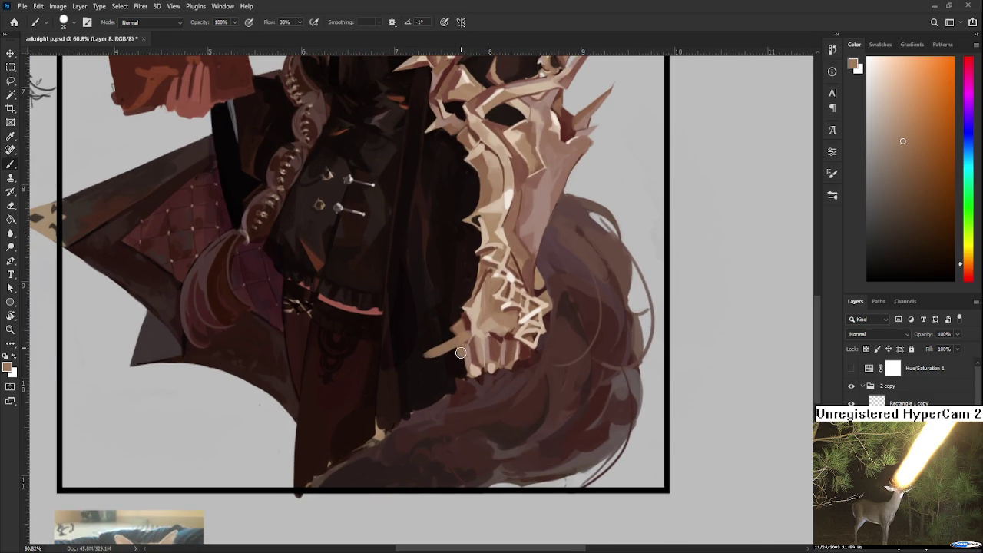
left_click(415, 362, "alt")
left_click(450, 347, "alt")
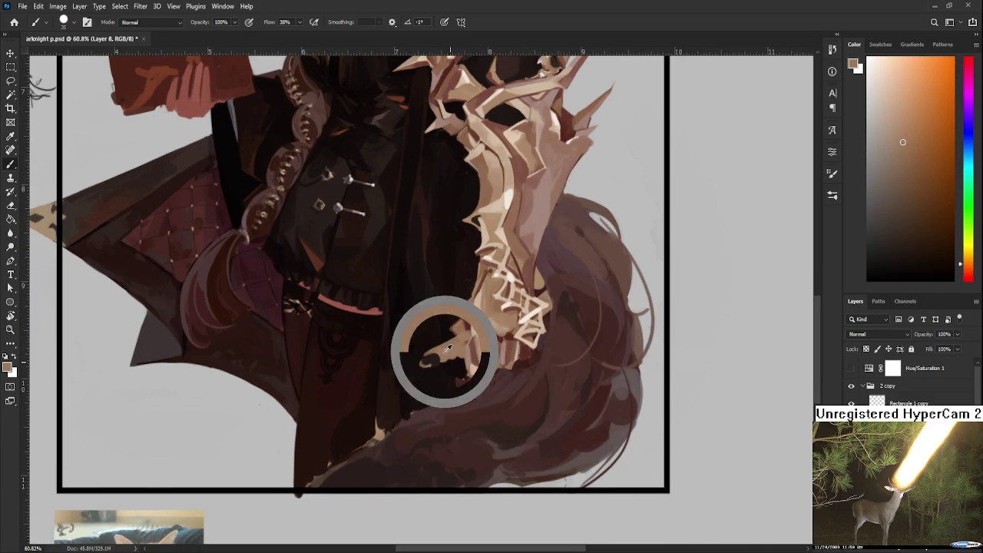
scroll(425, 359, "down", 10)
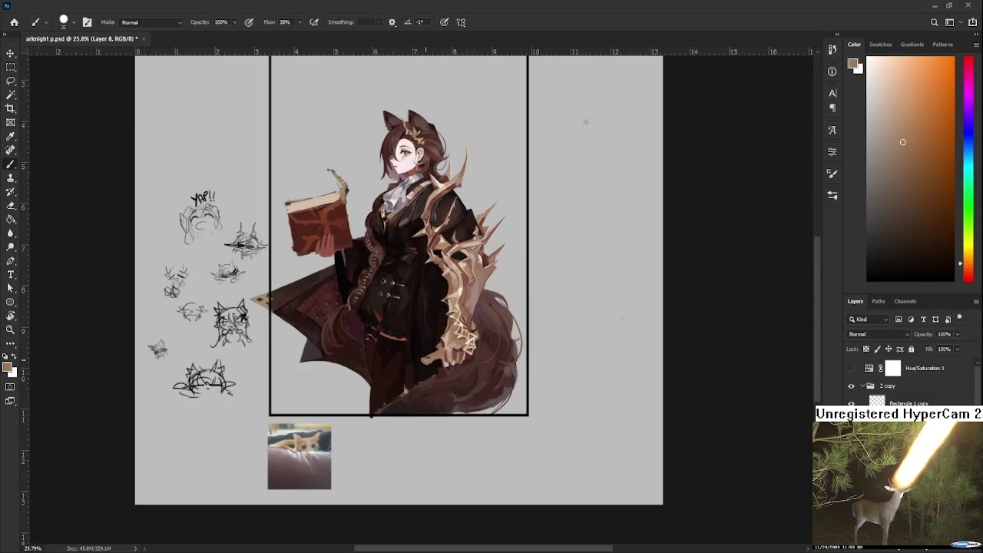
- Try tan diagonal strokes across the cloak, then paint a light tan shaft on a new layer
left_click_drag(431, 357, 342, 400)
key("ctrl+z")
left_click_drag(434, 358, 341, 400)
key("ctrl+z")
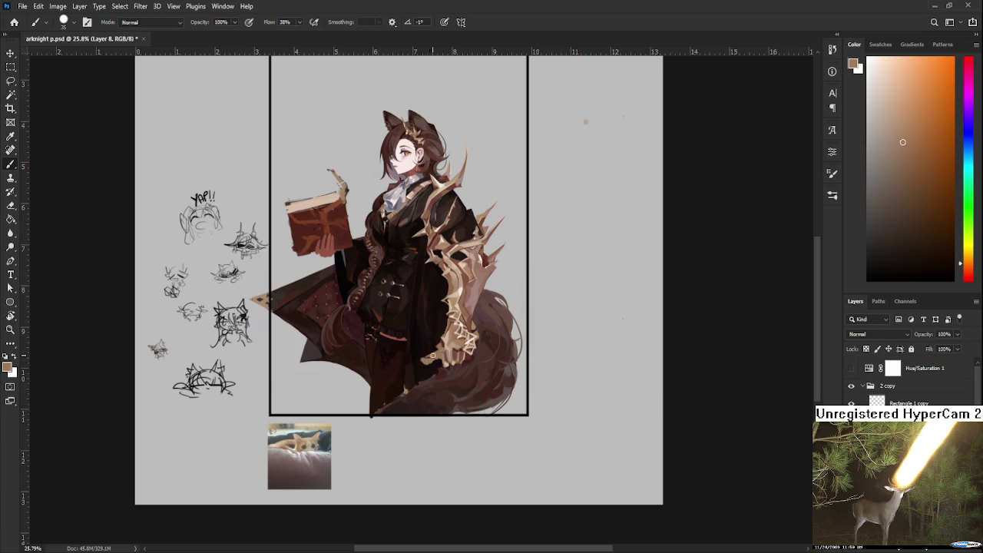
left_click_drag(409, 374, 394, 379)
mouse_move(399, 372)
left_mouse_down()
mouse_move(367, 384)
mouse_move(337, 454)
left_mouse_up()
key("ctrl+z")
key("ctrl+z")
key("ctrl+z")
key("ctrl+z")
key("ctrl+z")
key("ctrl+z")
key("ctrl+z")
key("ctrl+z")
key("ctrl+z")
key("ctrl+z")
key("ctrl+z")
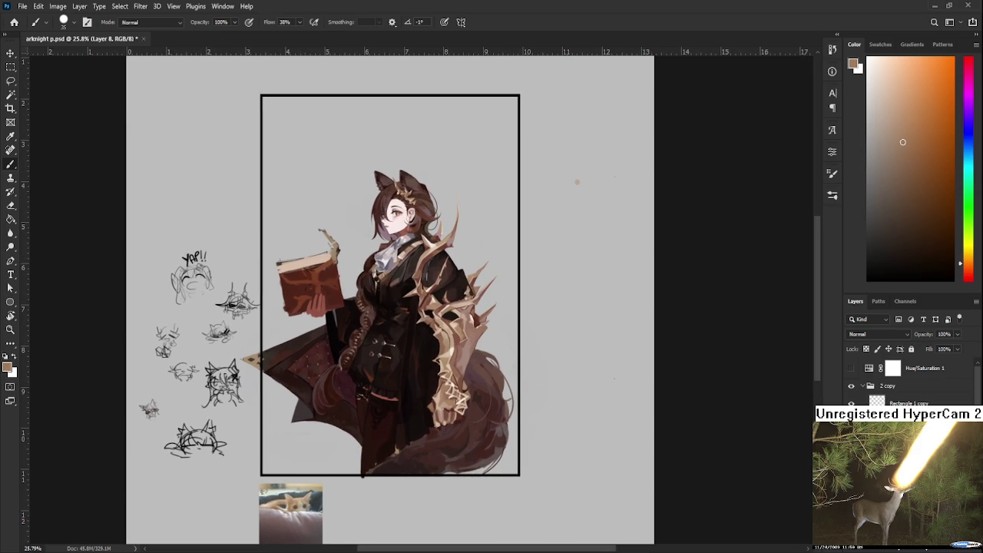
key("ctrl+shift+alt+n")
left_click_drag(411, 422, 387, 435)
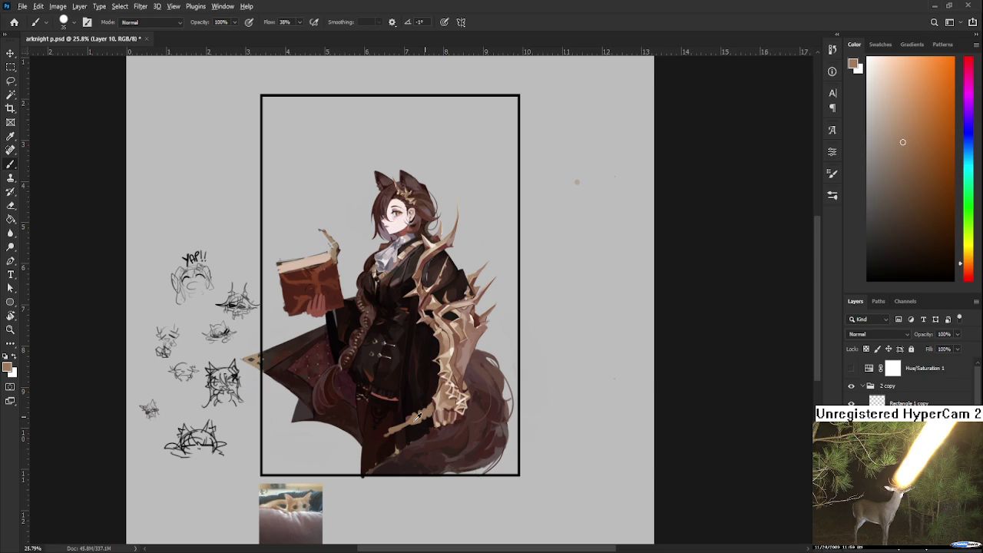
- Sample colours around the hand and settle on the orange-tan
left_click(417, 421, "alt")
left_click(424, 415, "alt")
left_click(419, 422, "alt")
left_click(416, 427, "alt")
left_click(414, 415, "alt")
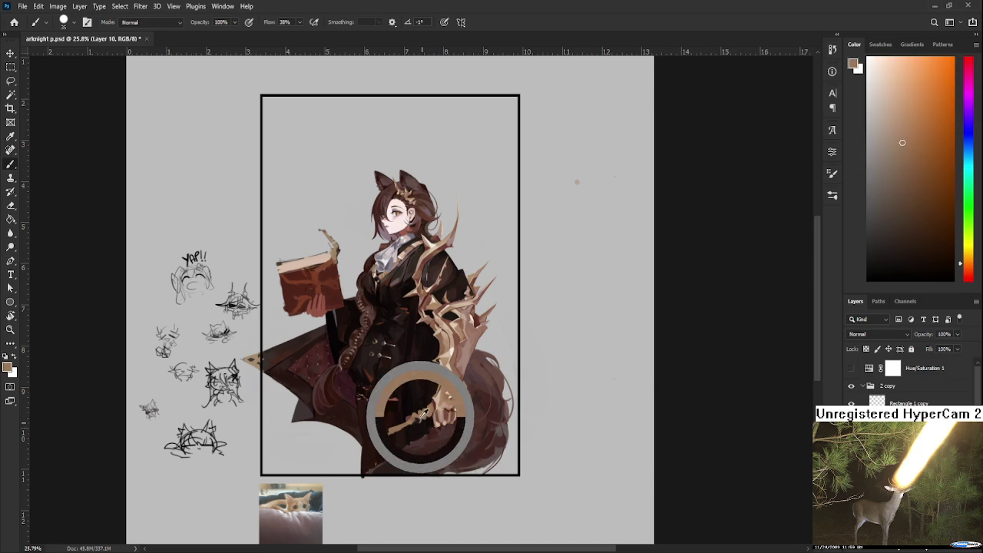
left_click(421, 421, "alt")
left_click(427, 411, "alt")
left_click(417, 419, "alt")
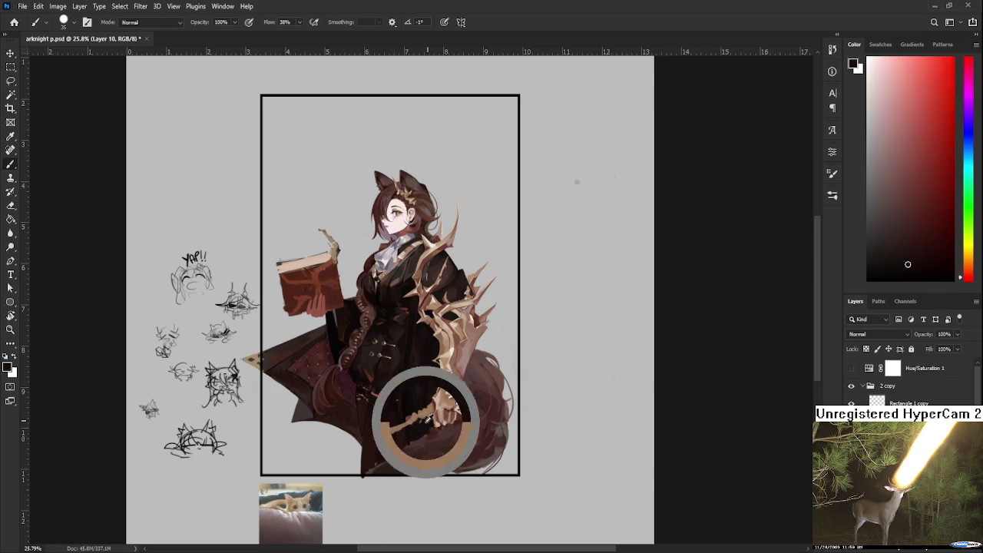
left_click(424, 415, "alt")
left_click(429, 412, "alt")
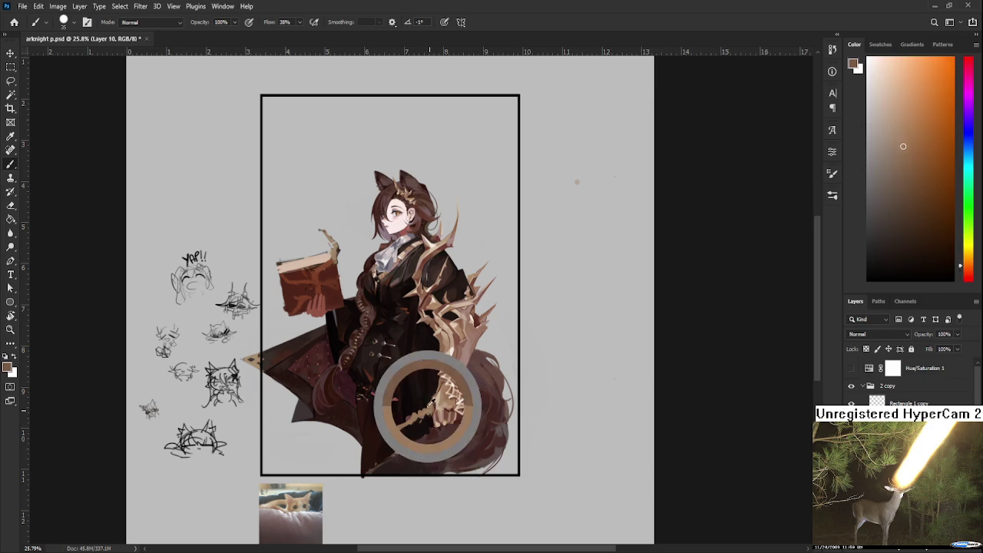
left_click(423, 415, "alt")
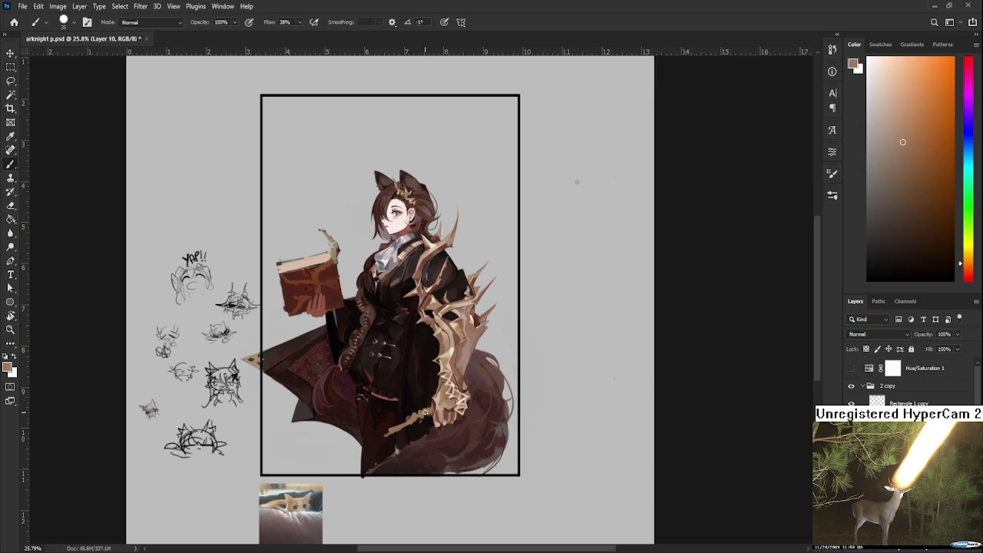
- Sketch the tan hammer shaft and a blocky head outline, redoing overlong strokes
left_click_drag(419, 419, 378, 435)
key("ctrl+z")
mouse_move(426, 414)
left_mouse_down()
mouse_move(388, 428)
mouse_move(380, 418)
mouse_move(392, 464)
left_mouse_up()
key("ctrl+z")
mouse_move(360, 416)
left_mouse_down()
mouse_move(384, 422)
mouse_move(323, 414)
left_mouse_up()
key("ctrl+z")
mouse_move(375, 393)
left_mouse_down()
mouse_move(321, 431)
mouse_move(323, 415)
mouse_move(375, 419)
mouse_move(377, 399)
left_mouse_up()
key("alt+bracketleft")
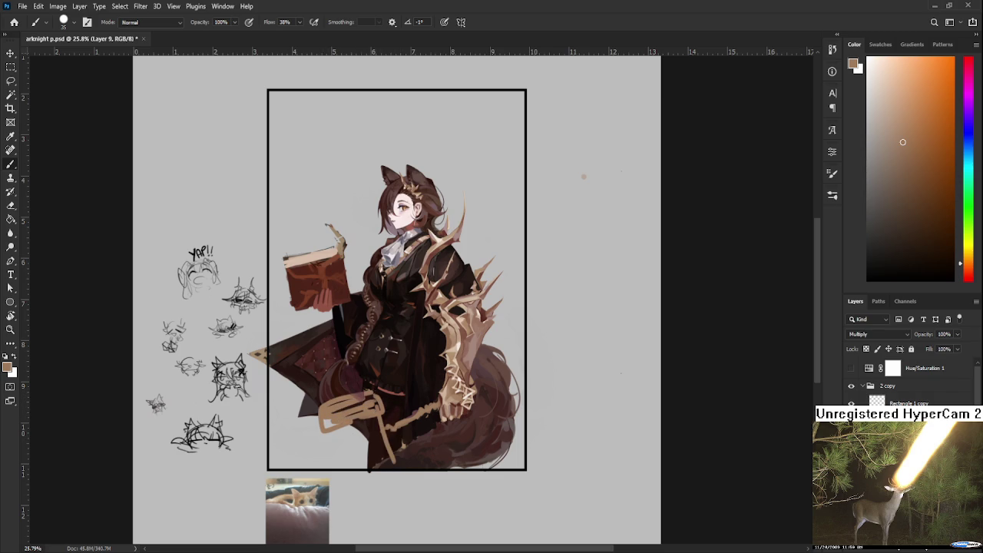
- Fill the hammer head with solid tan and thicken the shaft near the tail
left_click(373, 408, "alt")
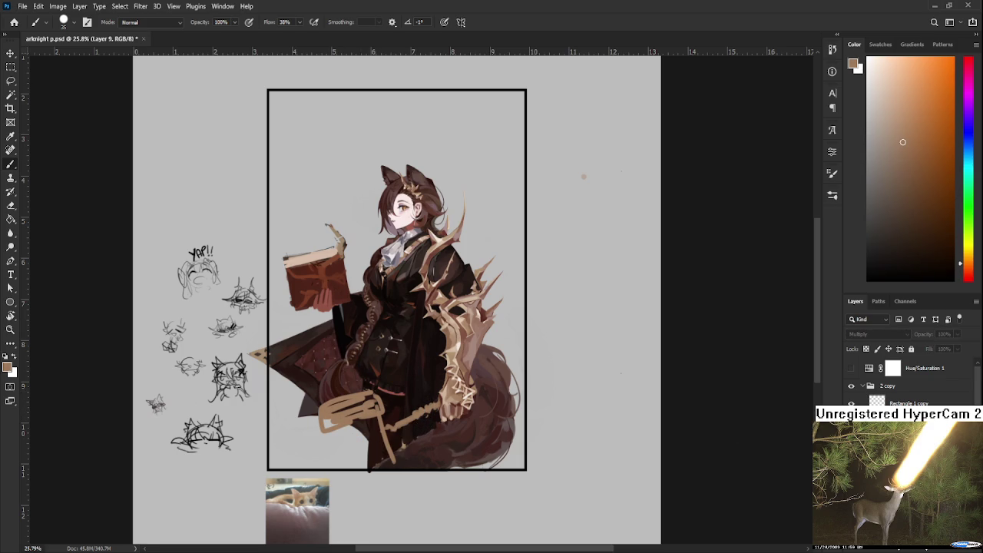
key("ctrl+z")
key("ctrl+shift+z")
key("ctrl+shift+z")
key("ctrl+shift+z")
key("ctrl+shift+z")
key("ctrl+shift+z")
key("ctrl+shift+z")
mouse_move(335, 454)
left_mouse_down()
mouse_move(338, 473)
mouse_move(355, 475)
mouse_move(369, 461)
mouse_move(362, 477)
mouse_move(326, 484)
mouse_move(395, 480)
left_mouse_up()
left_click_drag(398, 430, 392, 444)
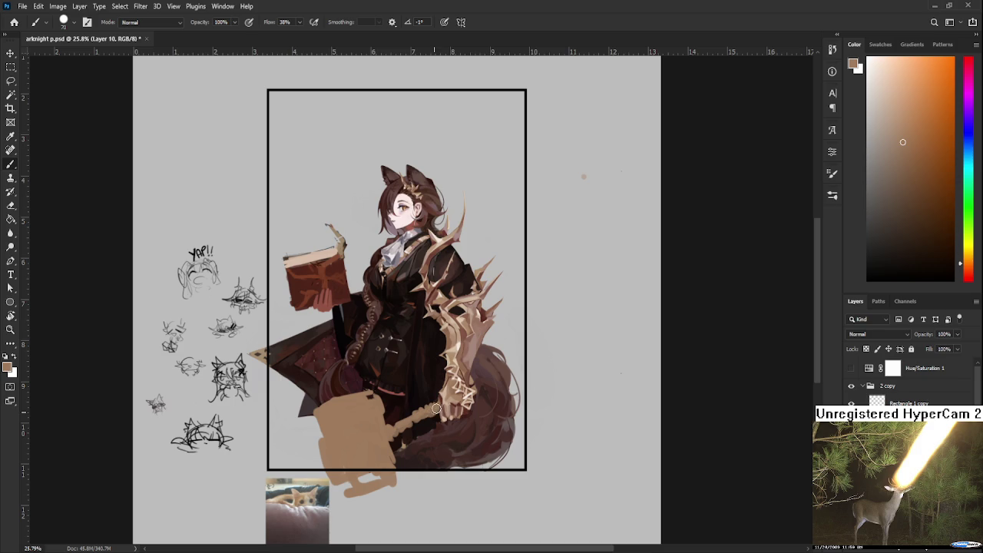
key("r")
left_click_drag(427, 449, 537, 362)
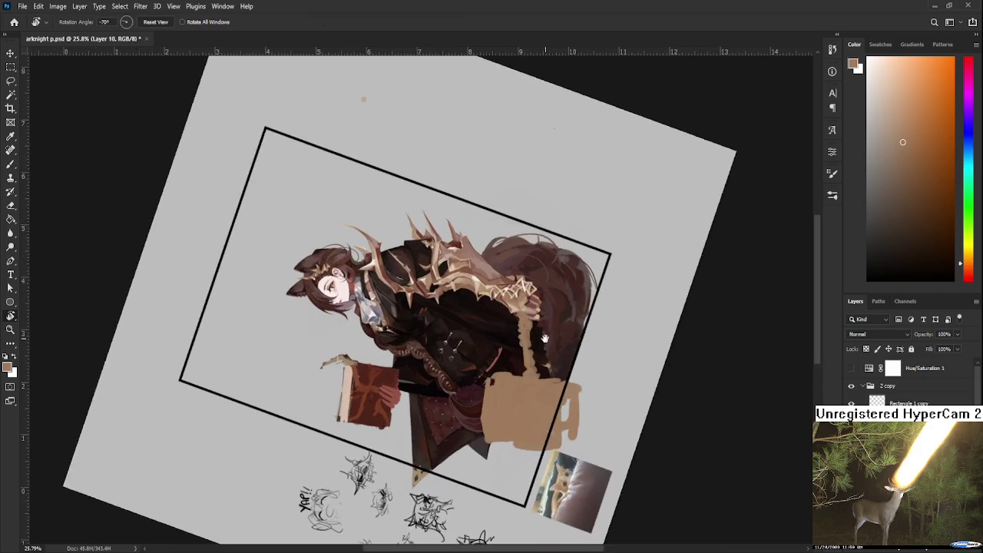
- Switch between brush and eraser and rotate the canvas view back to roughly upright
key("e")
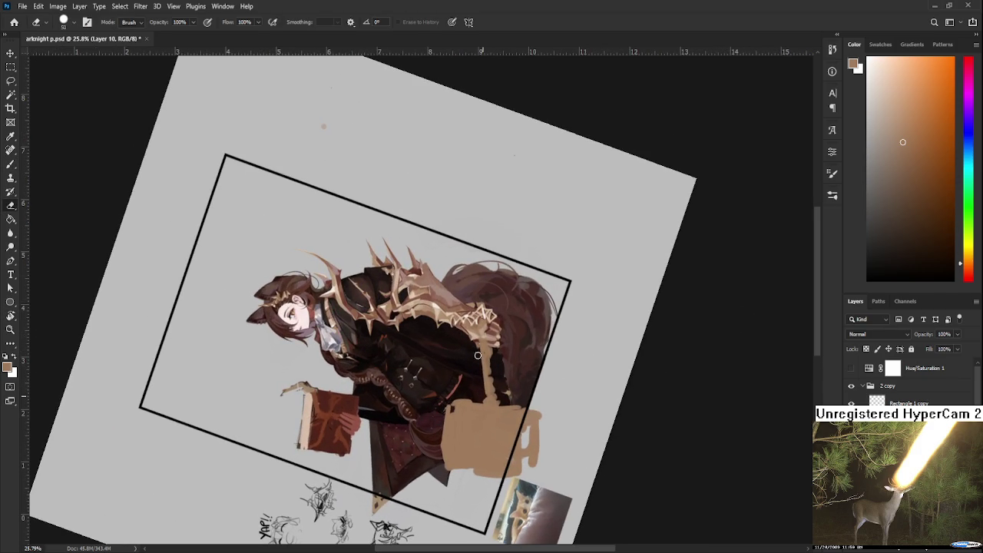
key("b")
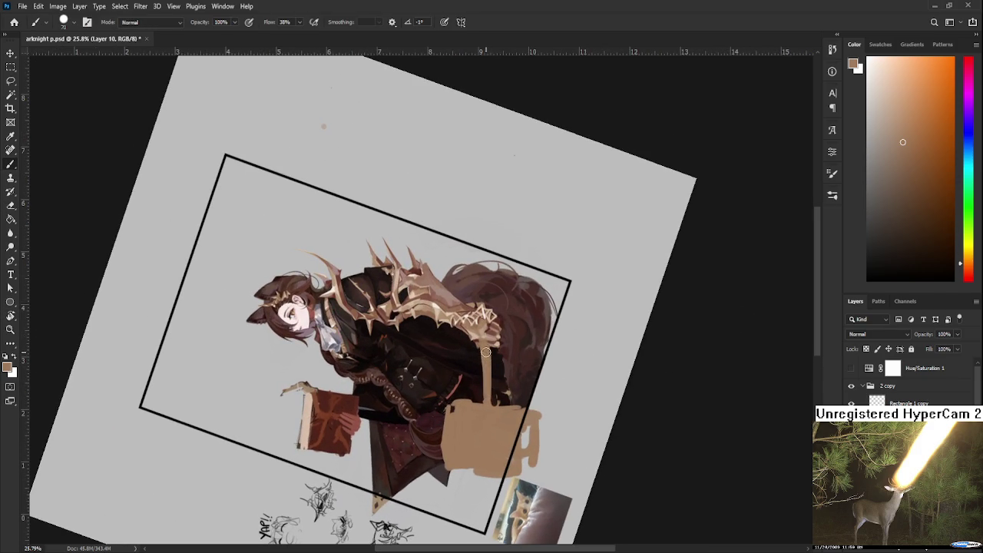
key("e")
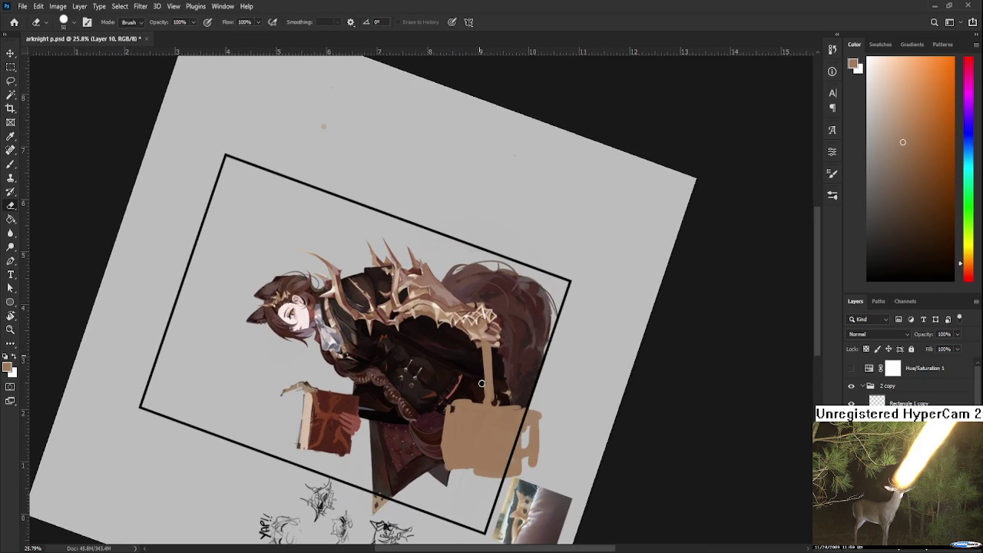
key("r")
left_click_drag(481, 346, 414, 411)
key("b")
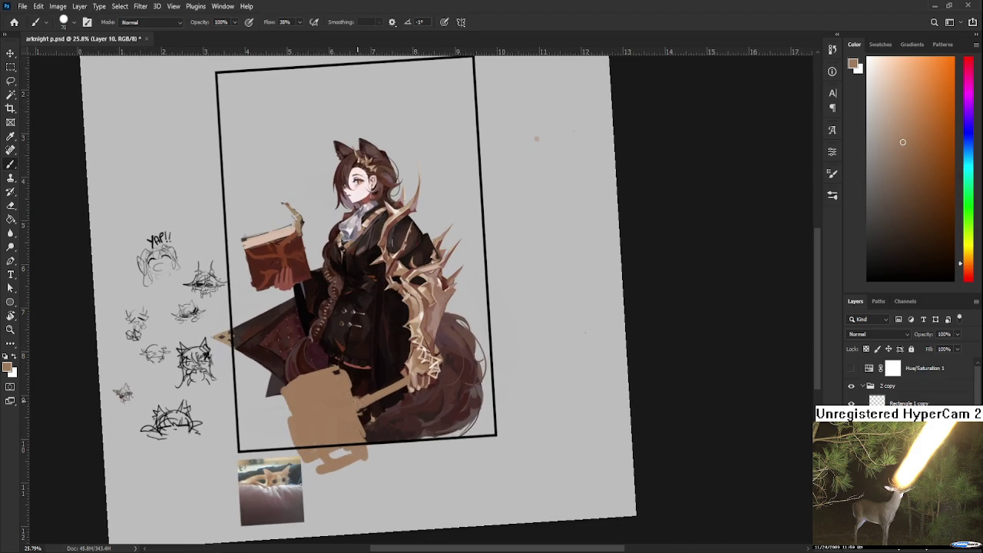
- Lasso the tan hammer head and free-transform it to a new position and angle, then deselect
key("l")
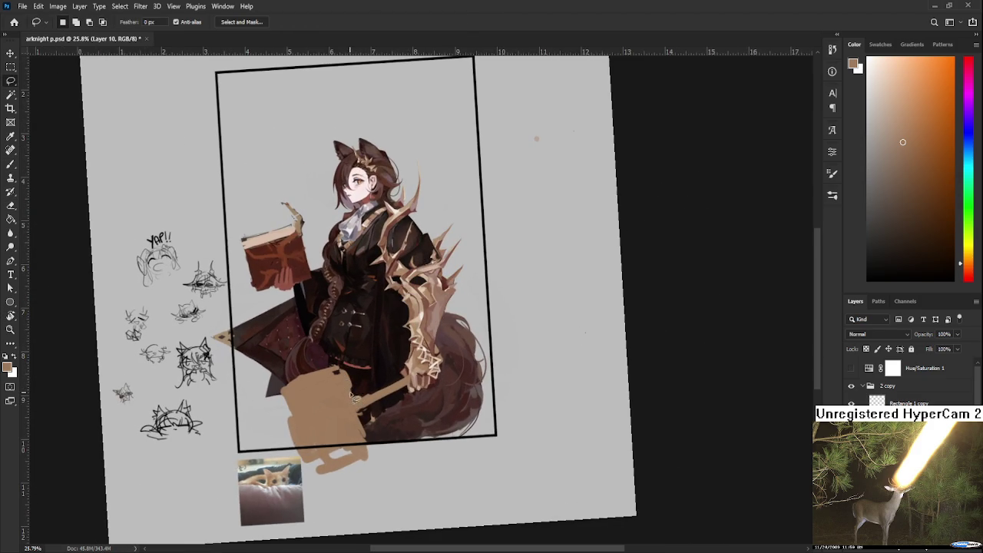
left_click_drag(357, 395, 358, 412)
key("ctrl+t")
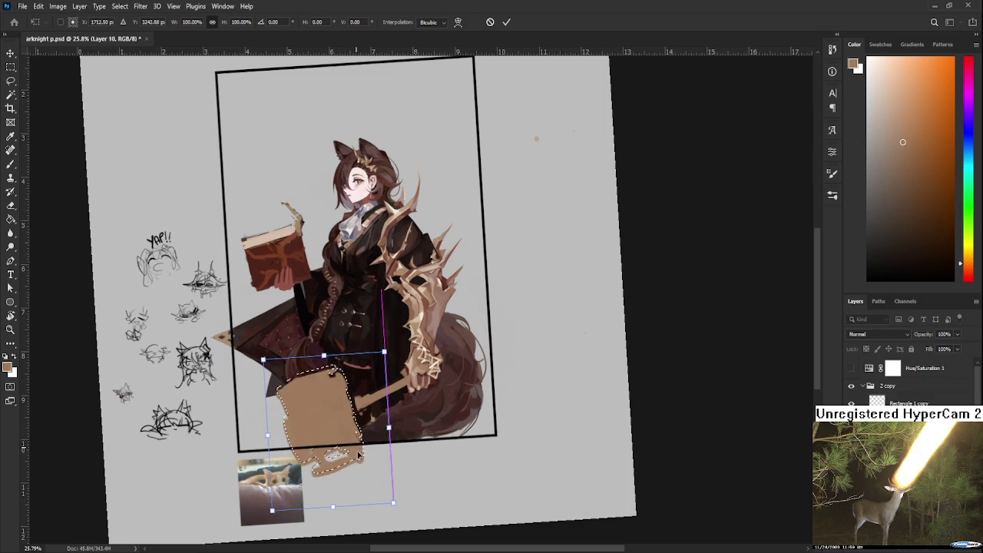
key("Return")
key("ctrl+d")
key("b")
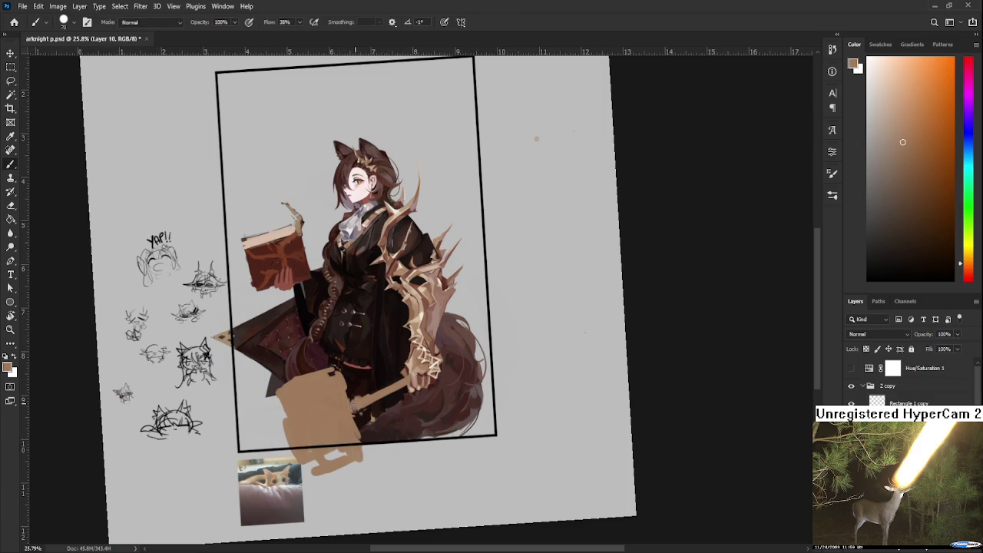
key("e")
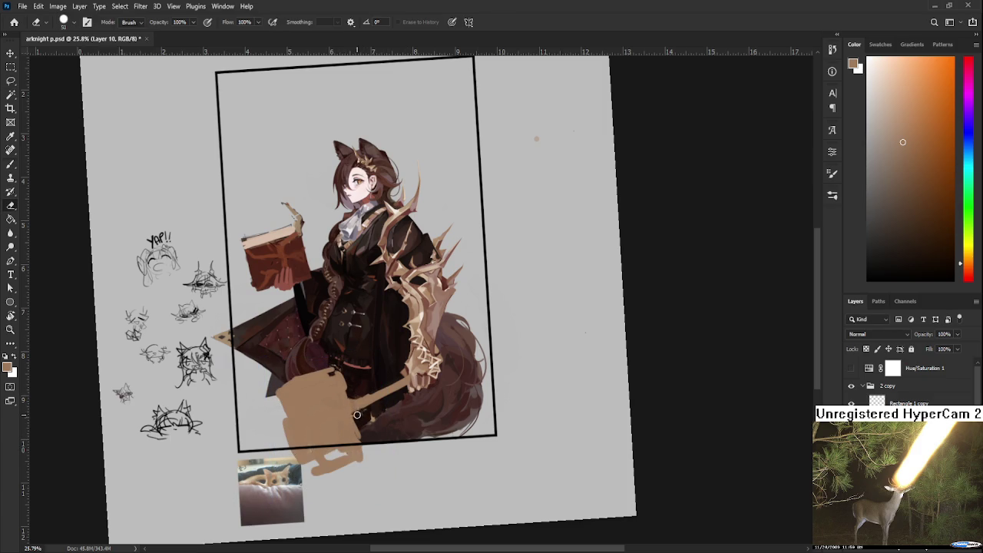
key("b")
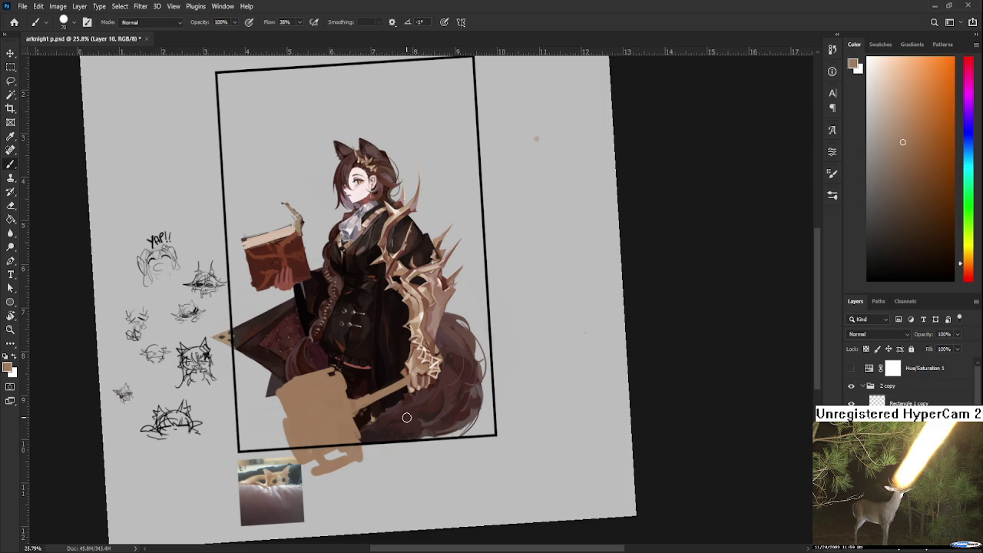
left_click(325, 390, "alt")
- Turn the canvas view upright and zoom in to frame the girl and hammer
key("r")
left_click_drag(326, 390, 427, 426)
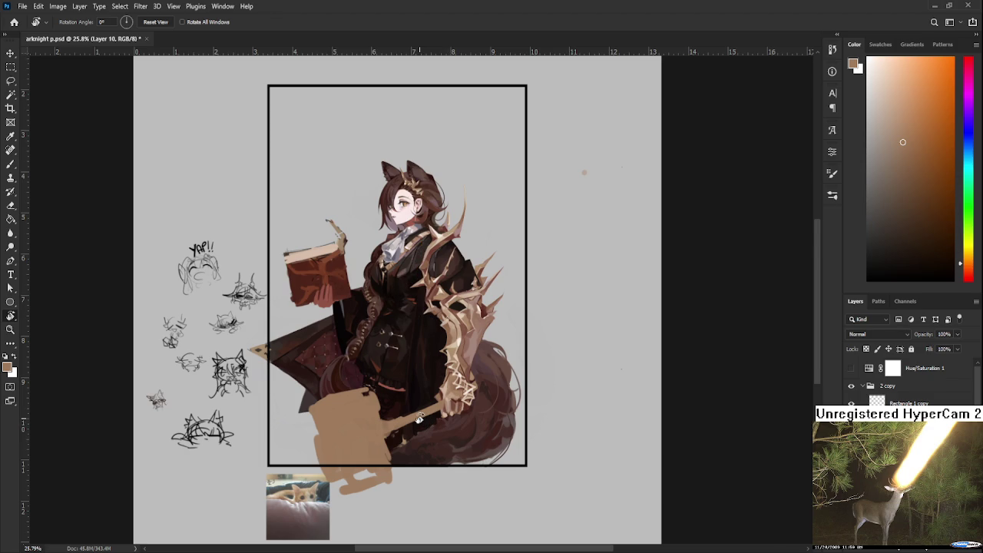
scroll(423, 421, "up", 3)
left_click_drag(426, 382, 455, 417)
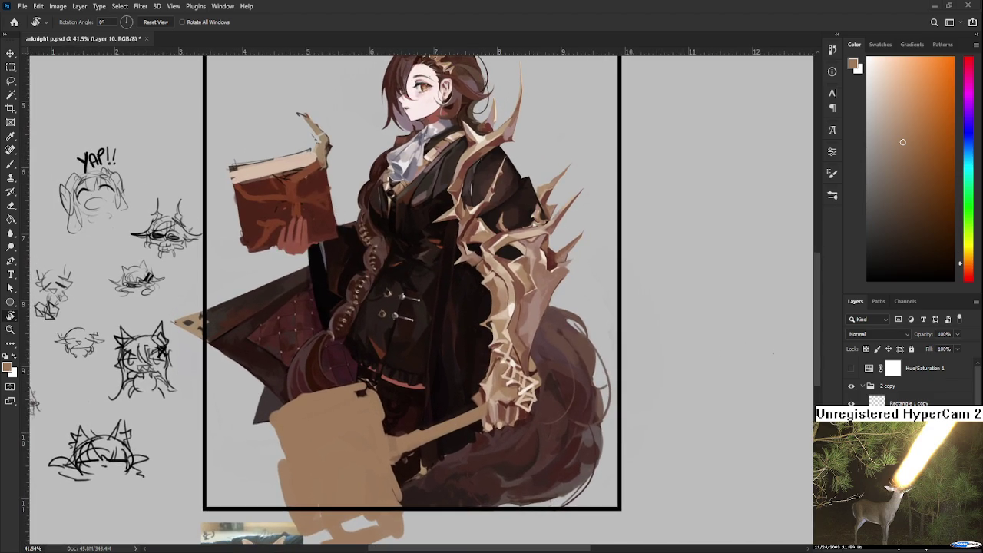
scroll(423, 311, "down", 2)
left_click_drag(407, 299, 420, 310)
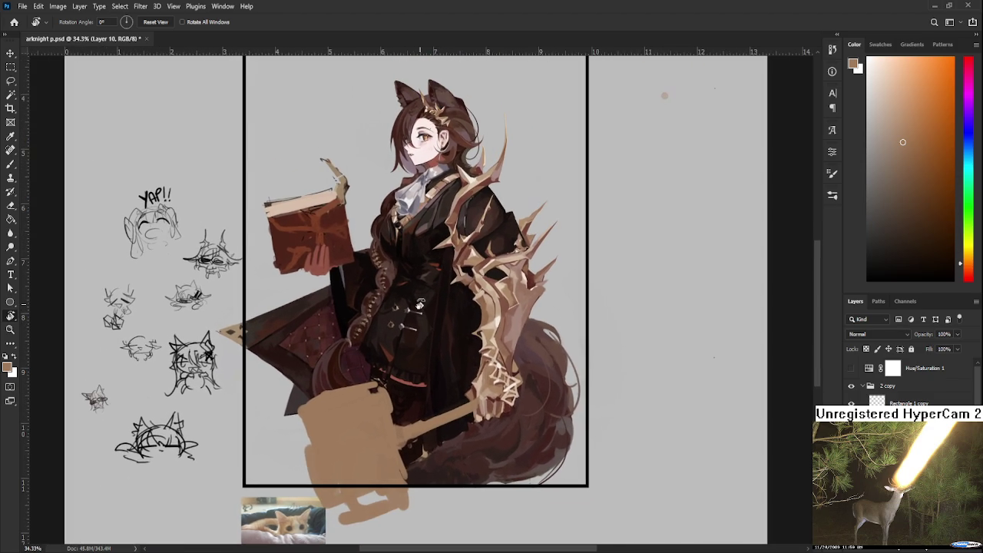
key("b")
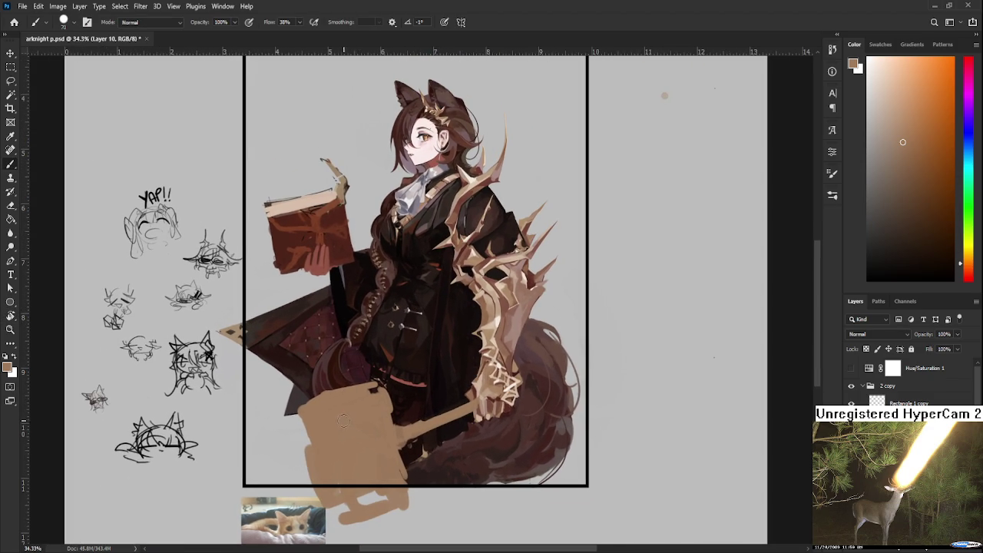
- Paint a first dark red-brown curve on the hammer head, sampling nearby browns
left_click(476, 393, "alt")
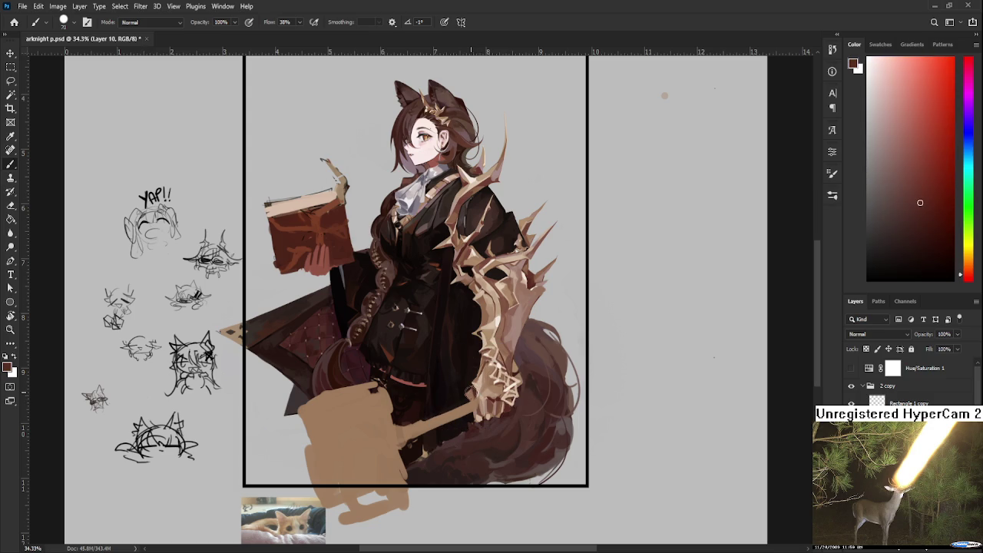
left_click_drag(339, 410, 336, 432)
left_click(335, 425, "alt")
left_click(341, 406, "alt")
left_click(331, 442, "alt")
left_click(330, 426, "alt")
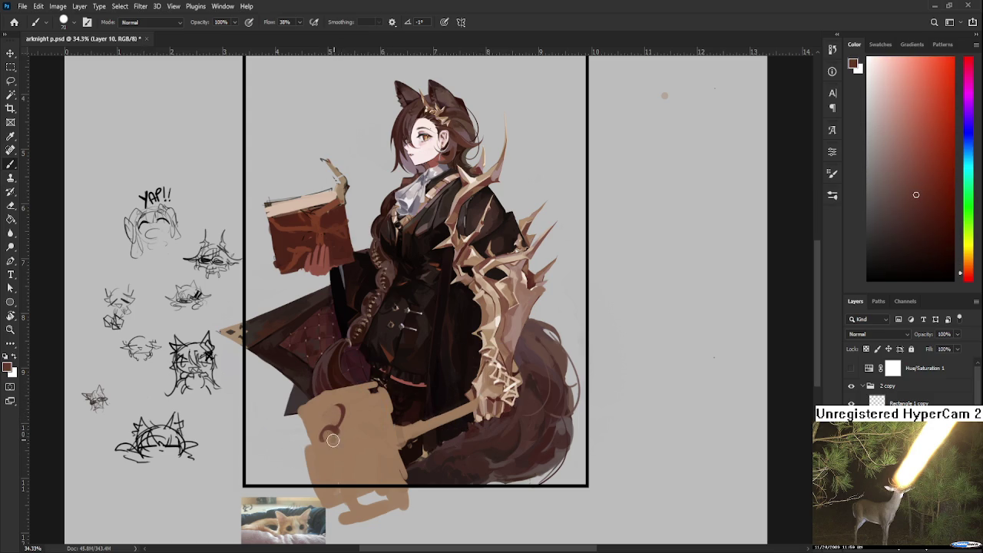
left_click(339, 453, "alt")
left_click(334, 438, "alt")
left_click(339, 447, "alt")
left_click(337, 419, "alt")
left_click(346, 448, "alt")
left_click(333, 439, "alt")
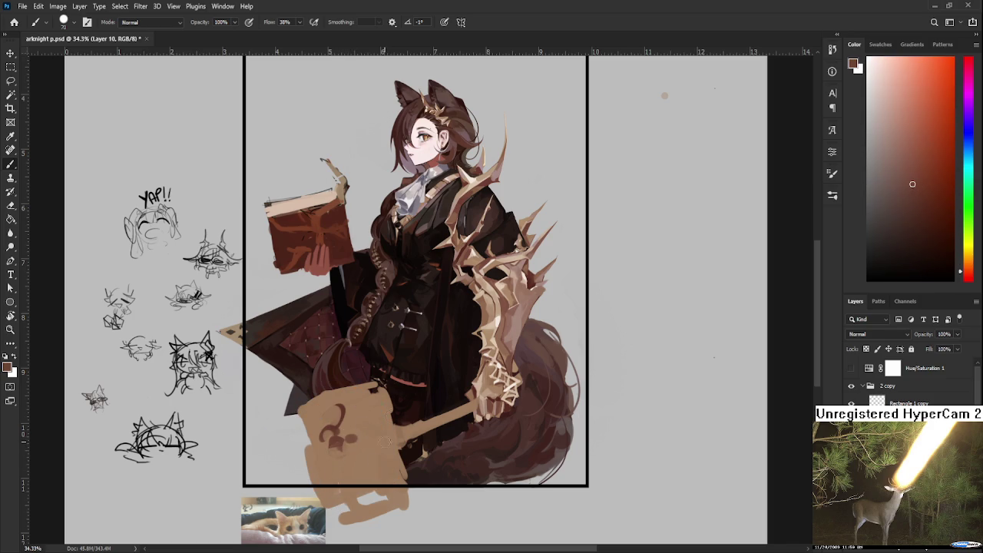
- Try darker brown swirl strokes on the hammer's left side, undo them, and pick the warm tan
left_click_drag(365, 439, 371, 442)
left_click(342, 440, "alt")
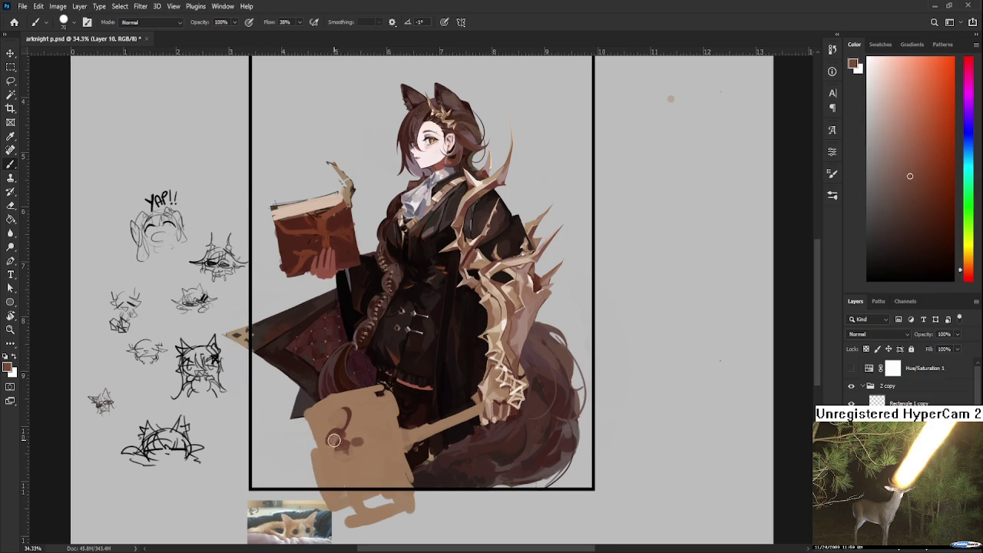
left_click_drag(315, 417, 334, 459)
key("ctrl+z")
left_click(338, 429, "alt")
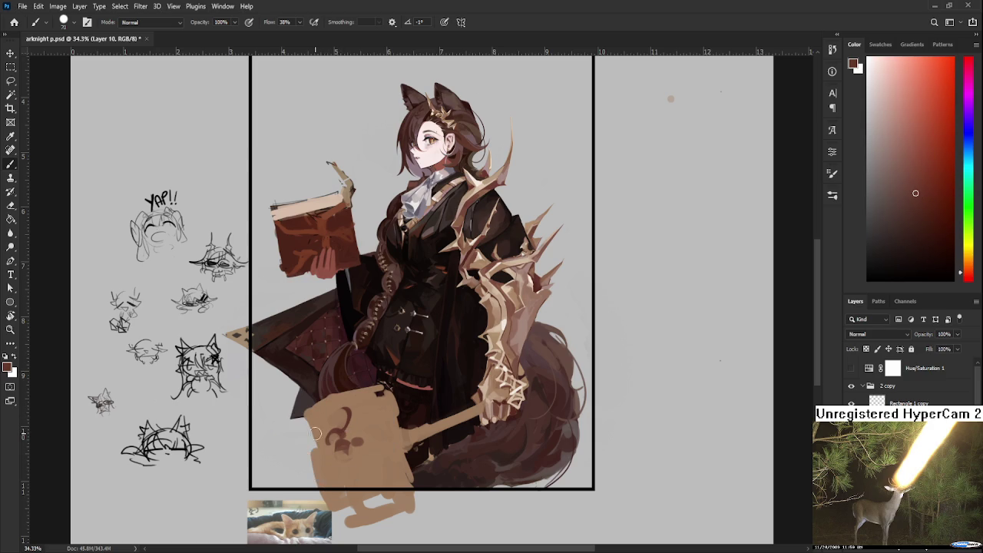
left_click_drag(316, 422, 329, 496)
key("ctrl+z")
left_click(338, 440, "alt")
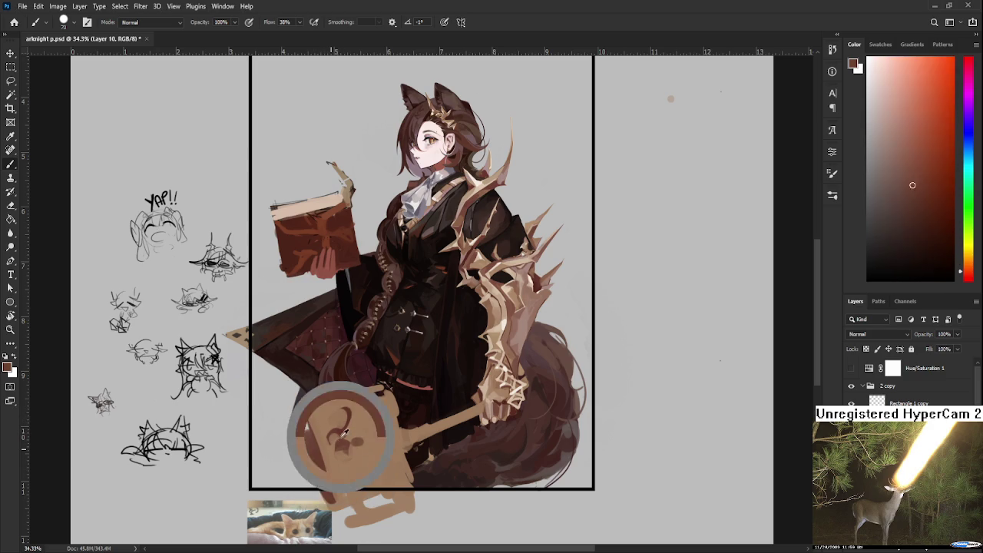
left_click_drag(341, 436, 504, 339, "alt")
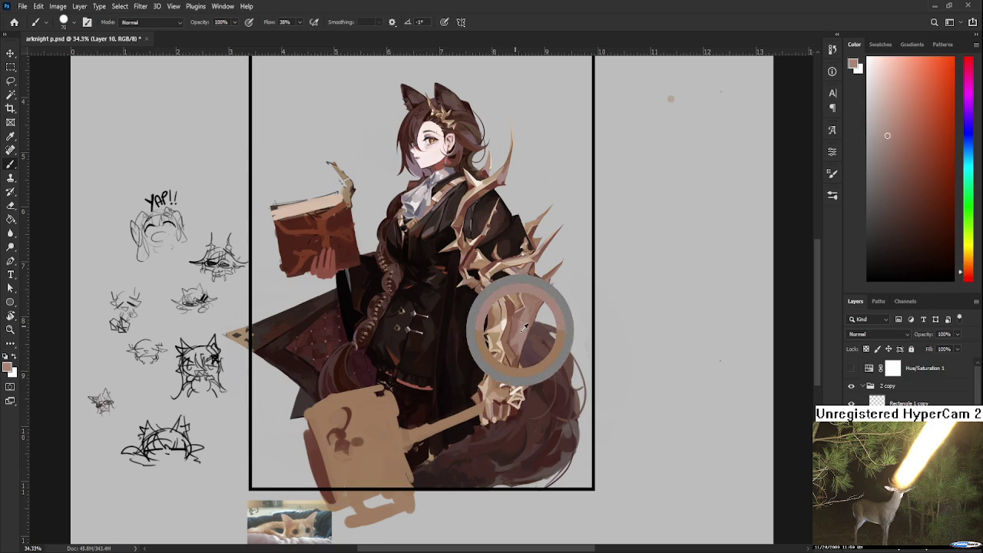
left_click(371, 424, "alt")
- Alternate erasing and painting to clean up the hammer head's edges
key("e")
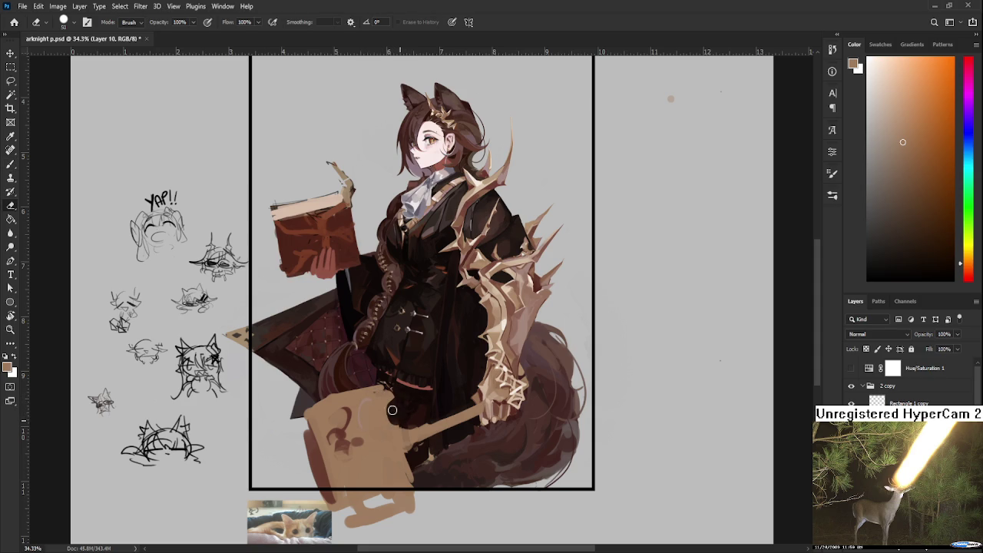
key("b")
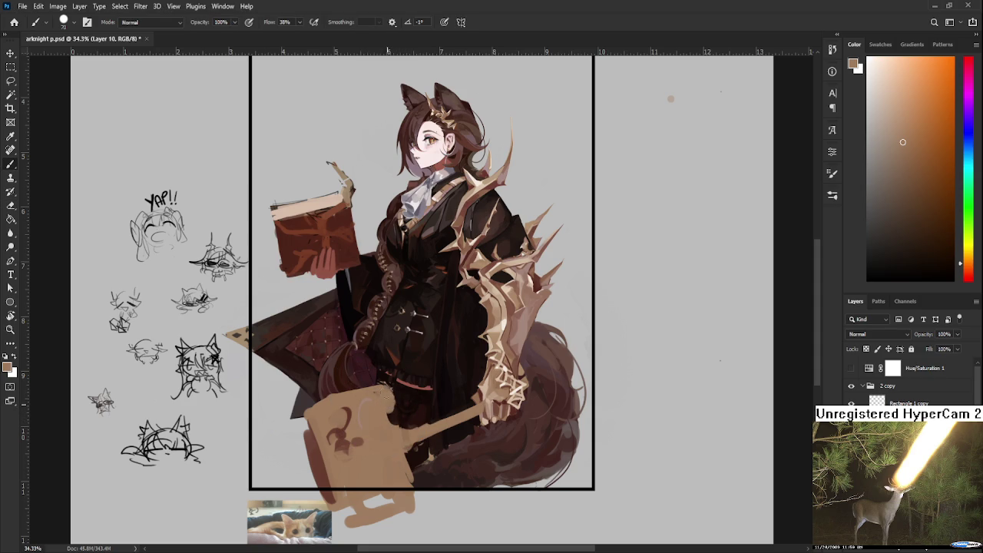
key("e")
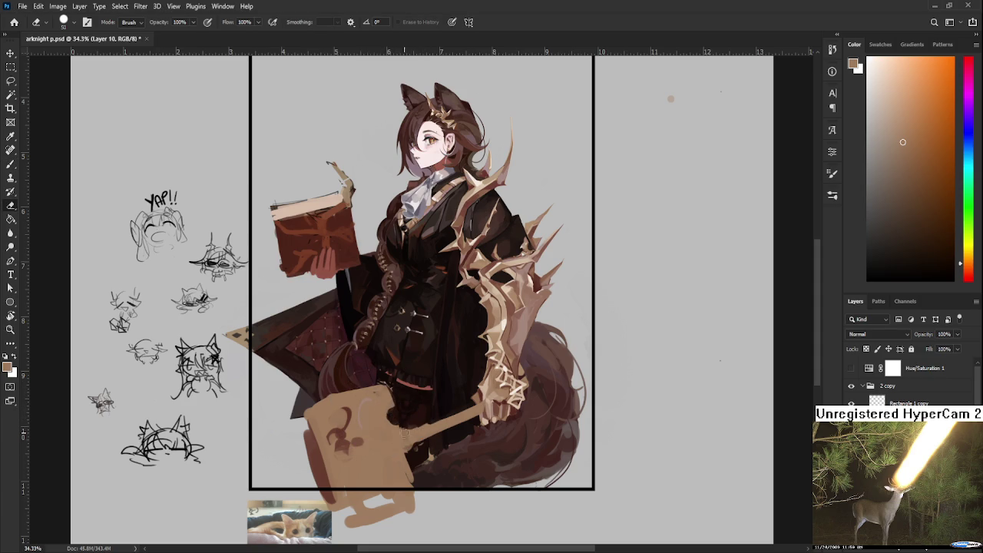
key("b")
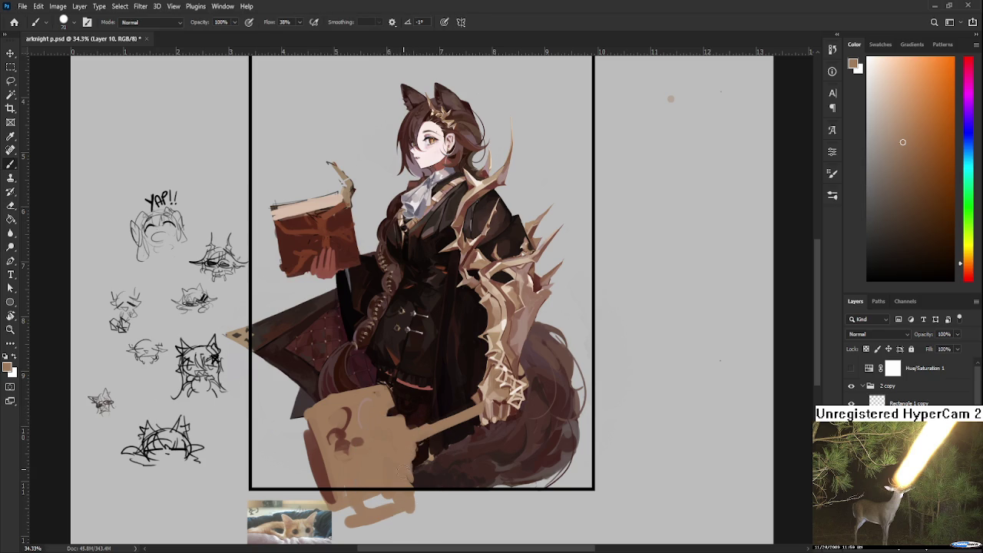
key("e")
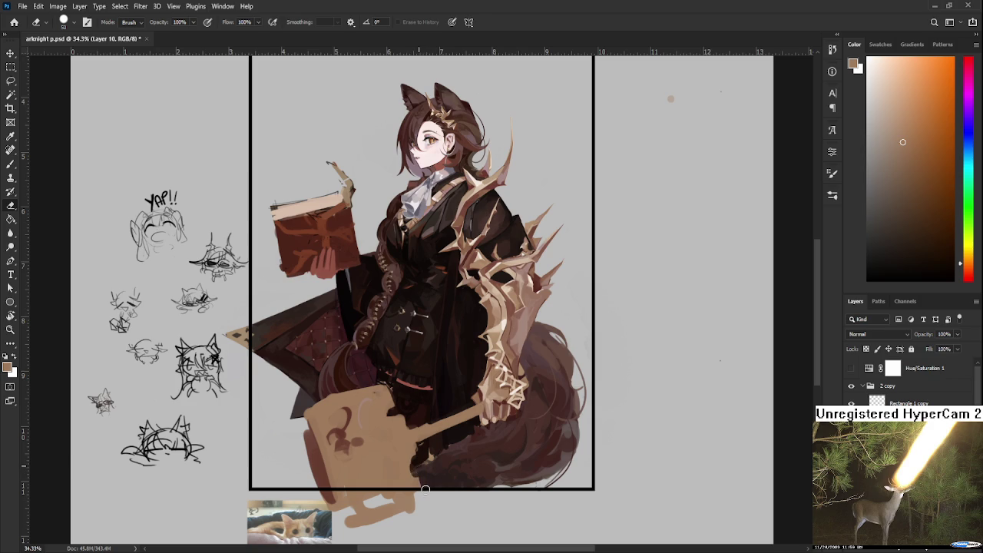
key("b")
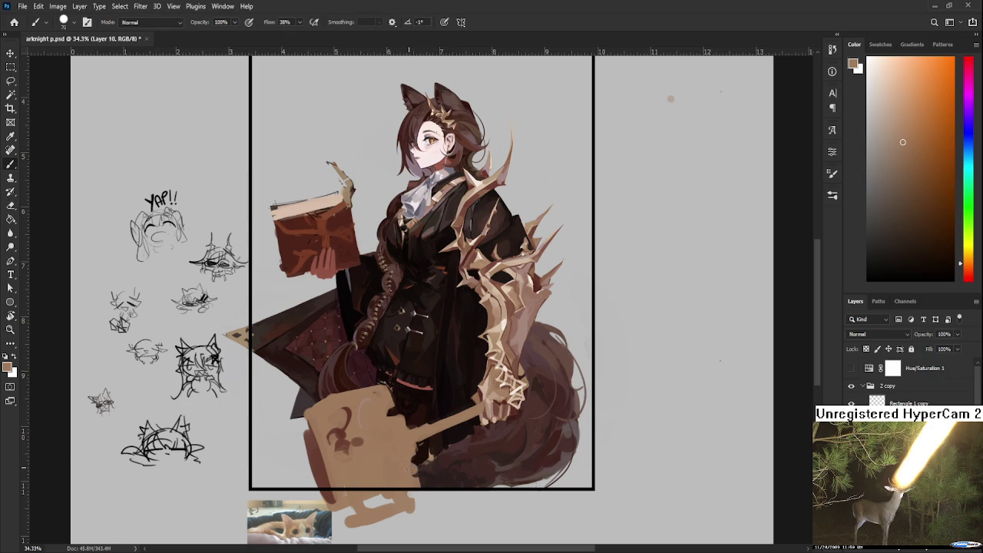
key("e")
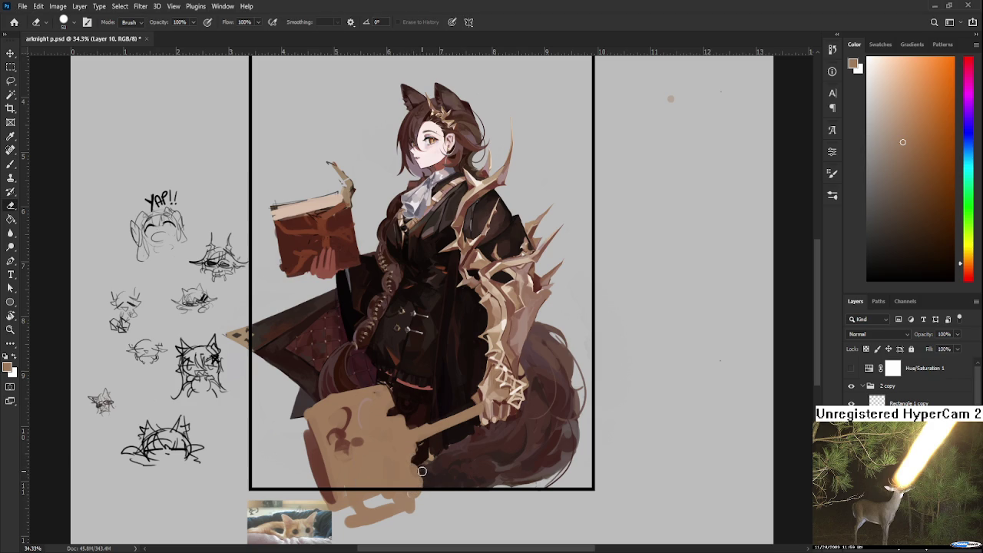
key("b")
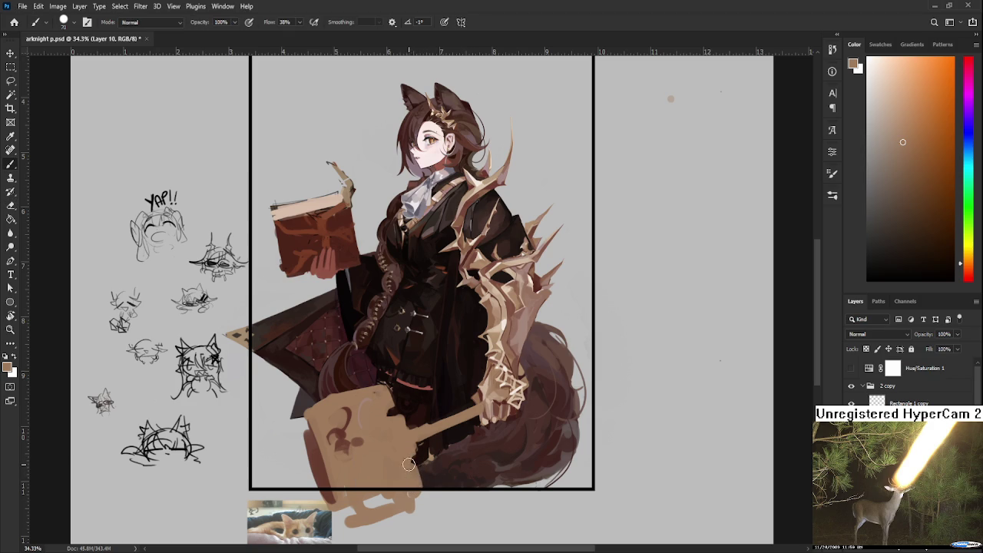
key("e")
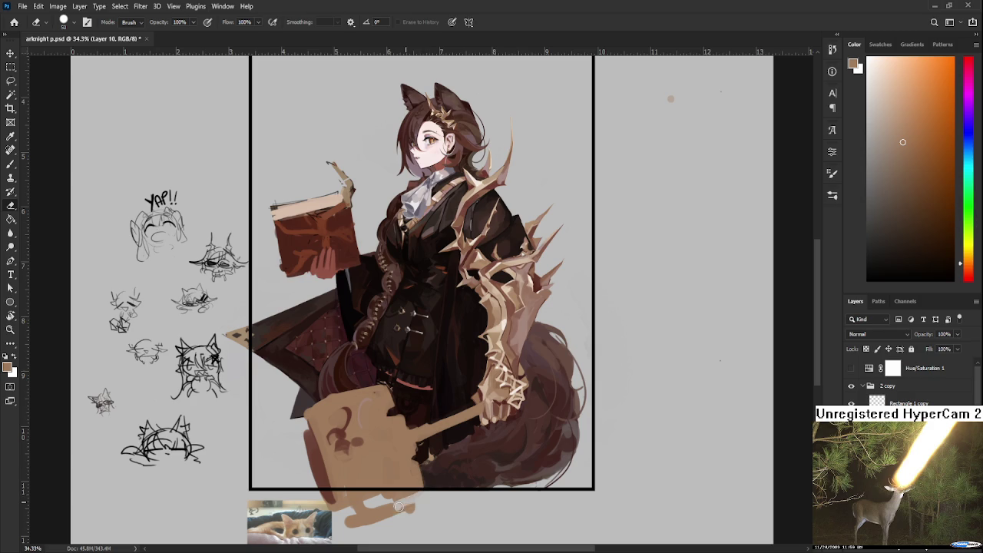
key("b")
- Add small dark brown strokes to the hammer's lower area, sampling nearby browns
left_click(402, 452, "alt")
left_click(405, 453, "alt")
key("e")
key("b")
left_click(412, 458, "alt")
left_click(414, 457, "alt")
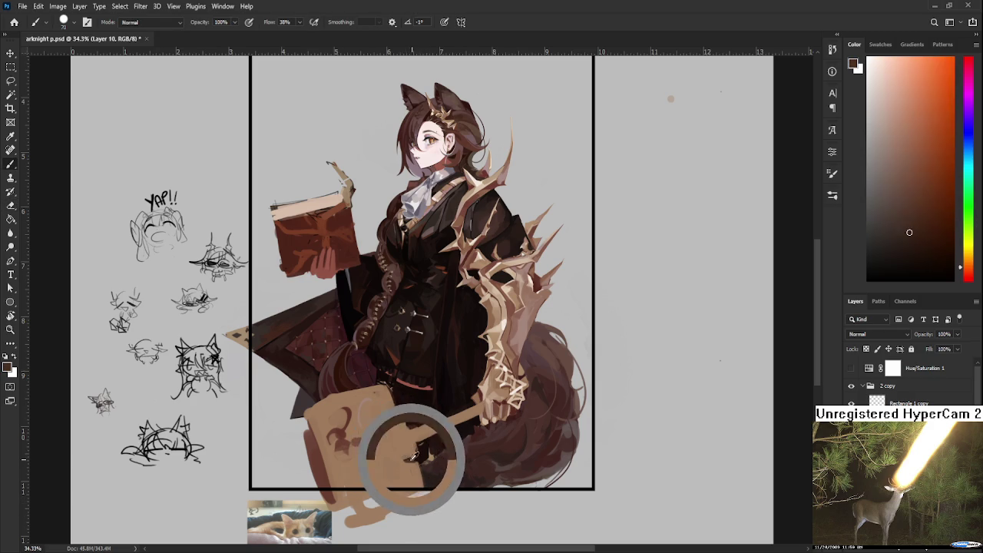
mouse_move(408, 461)
left_mouse_down()
mouse_move(422, 461)
mouse_move(413, 449)
mouse_move(422, 459)
mouse_move(404, 470)
mouse_move(411, 461)
left_mouse_up()
left_click(411, 454, "alt")
left_click(416, 461, "alt")
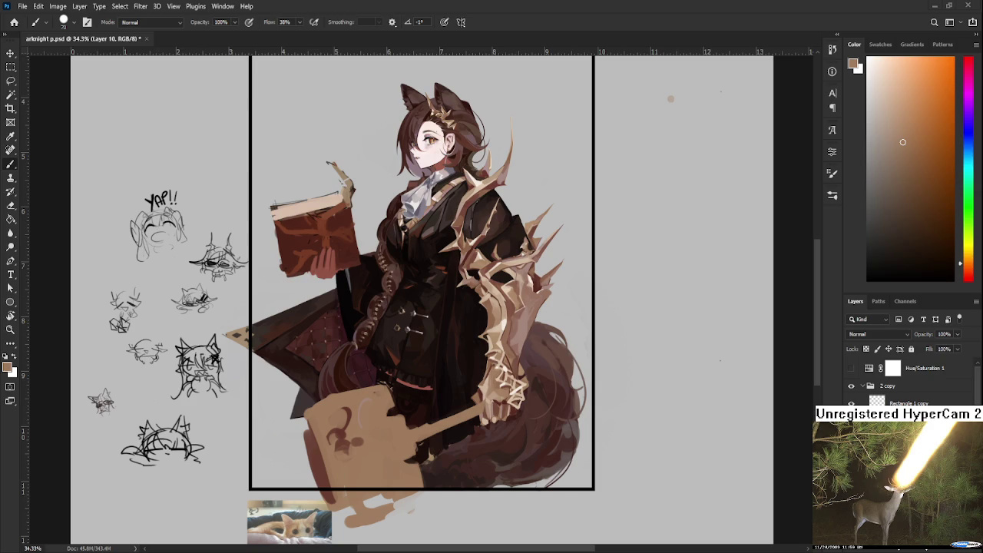
- Reshape the dark swirl emblem on the hammer and add a dark blob below it
left_click(346, 401, "alt")
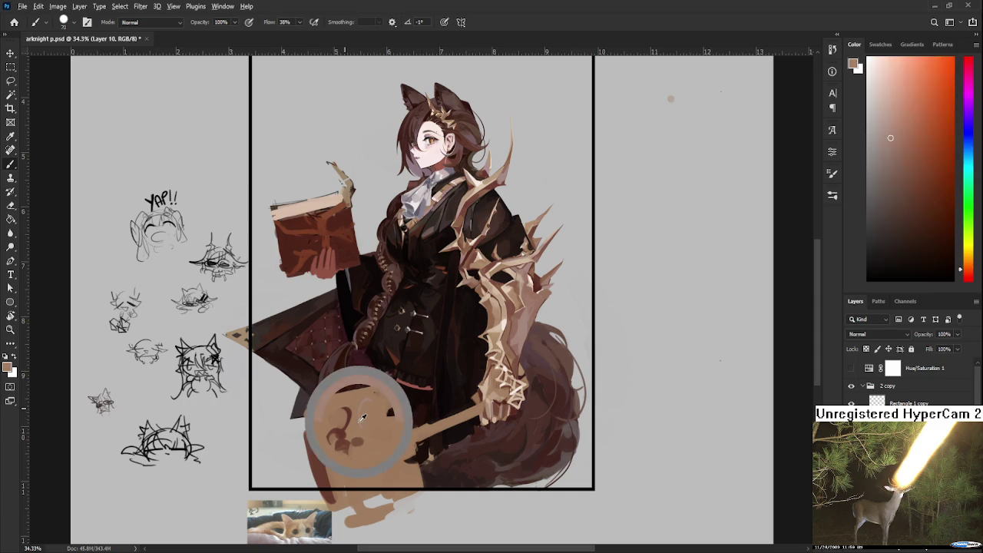
left_click(355, 423, "alt")
left_click(357, 427, "alt")
left_click(352, 432, "alt")
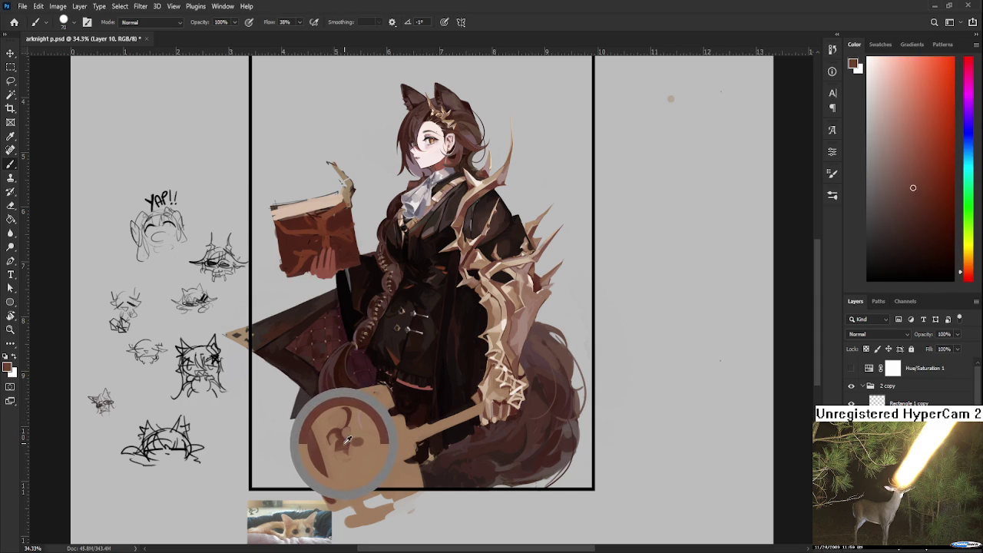
left_click(348, 436, "alt")
left_click_drag(342, 442, 347, 451)
left_click_drag(359, 488, 385, 469)
- Paint further dark red-brown marks on the hammer emblem
left_click(393, 480, "alt")
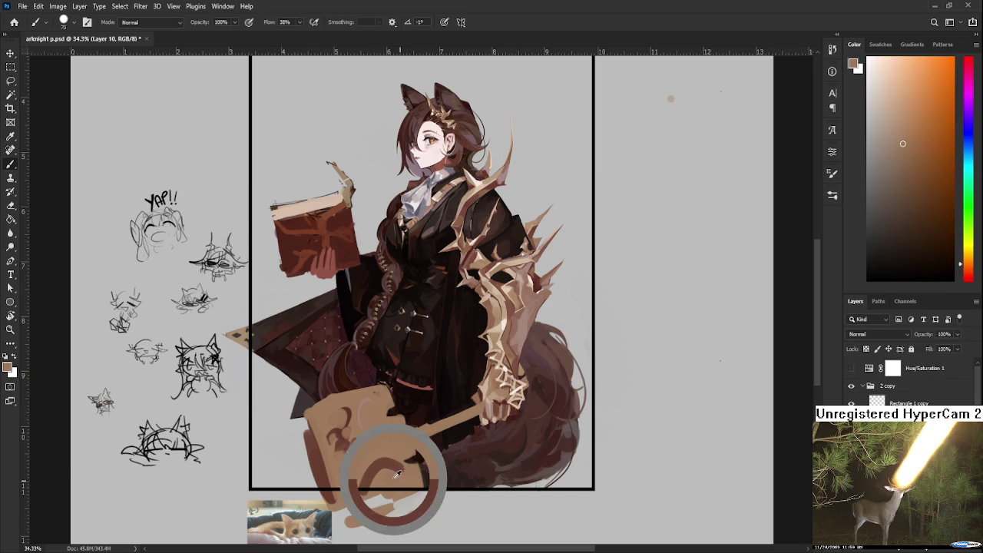
left_click(388, 468, "alt")
left_click(386, 471, "alt")
left_click(388, 470, "alt")
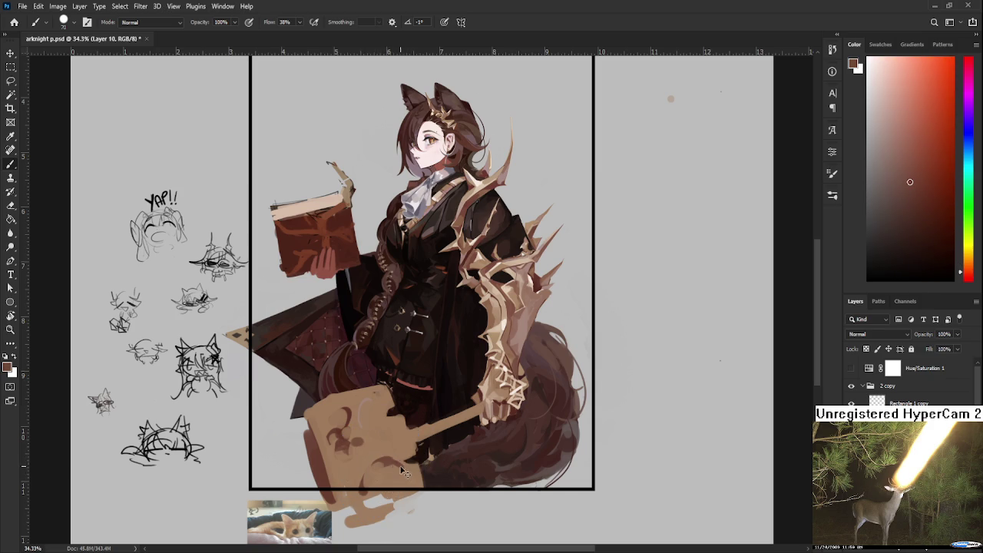
left_click_drag(399, 461, 385, 484)
- Re-sample dark red-brown and lighter orange-brown tones from the hammer
left_click(384, 483, "alt")
left_click(395, 463, "alt")
left_click(396, 462, "alt")
left_click(390, 461, "alt")
left_click(380, 484, "alt")
left_click(390, 462, "alt")
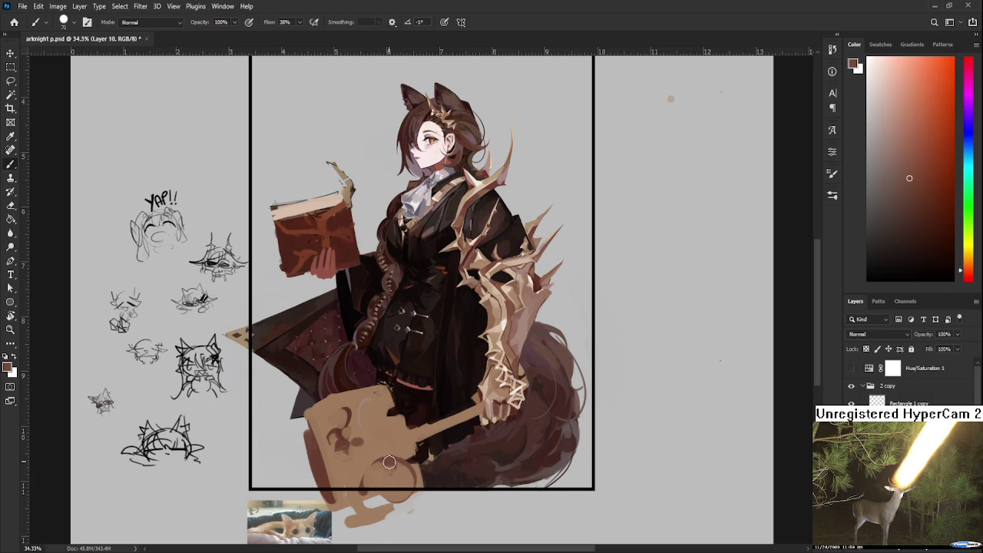
left_click(384, 479, "alt")
left_click(364, 475, "alt")
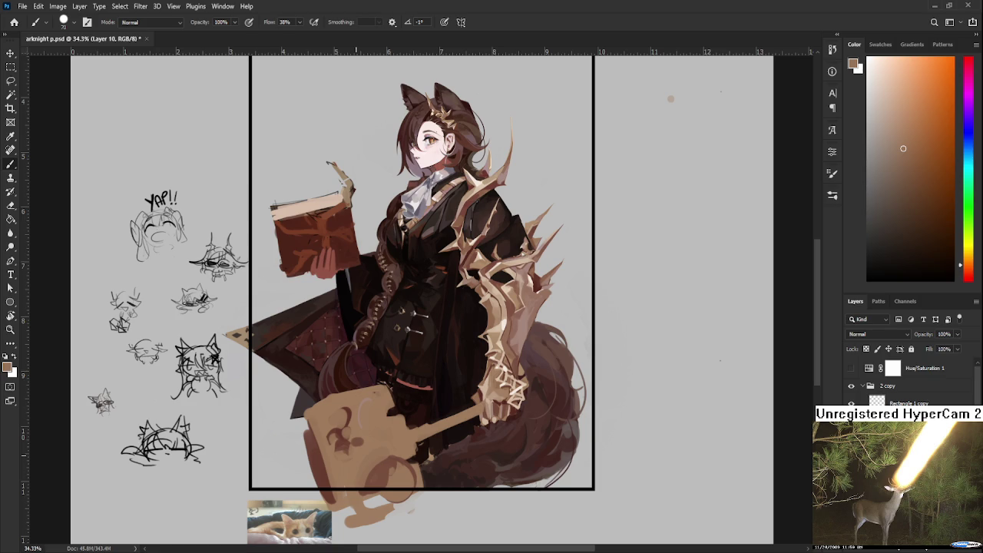
- Alternate dark red-brown and tan samples and shrink the brush to about 45
left_click(355, 410, "alt")
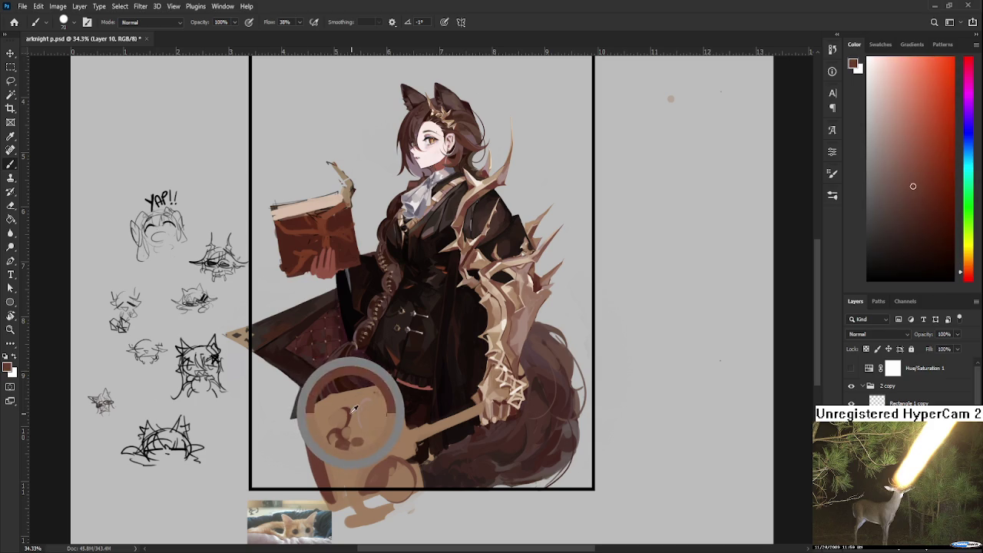
left_click(367, 434, "alt")
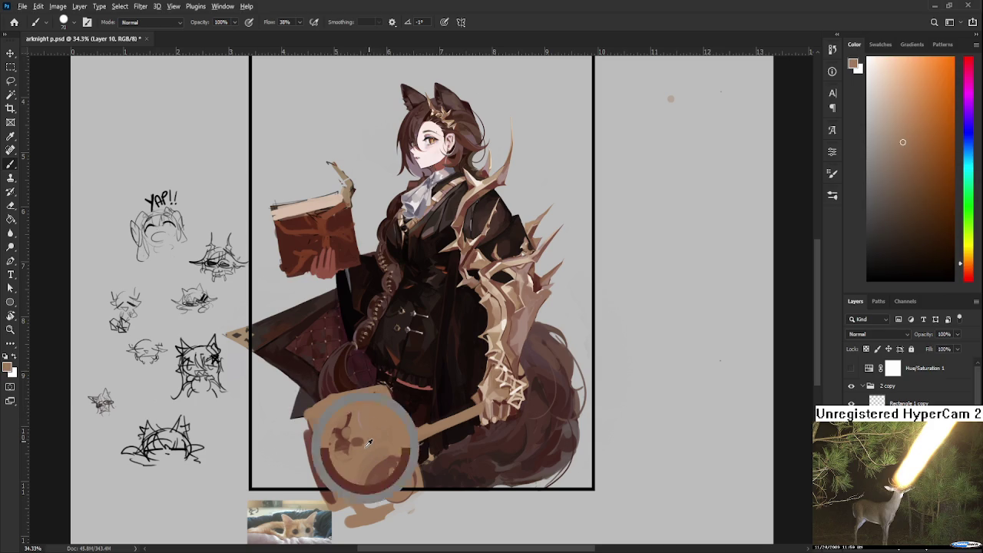
left_click(347, 444, "alt")
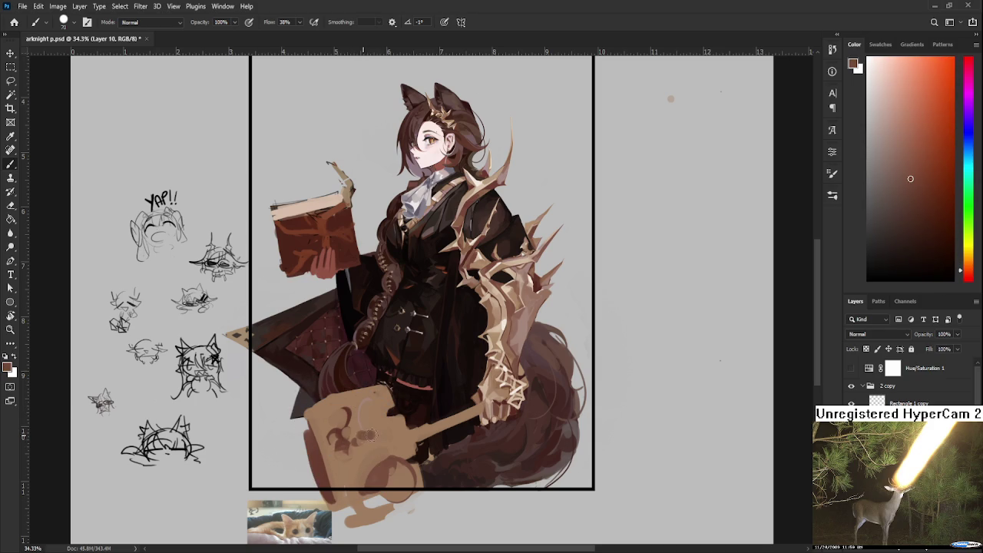
left_click(367, 399, "alt")
left_click(374, 417, "alt")
left_click(361, 418, "alt")
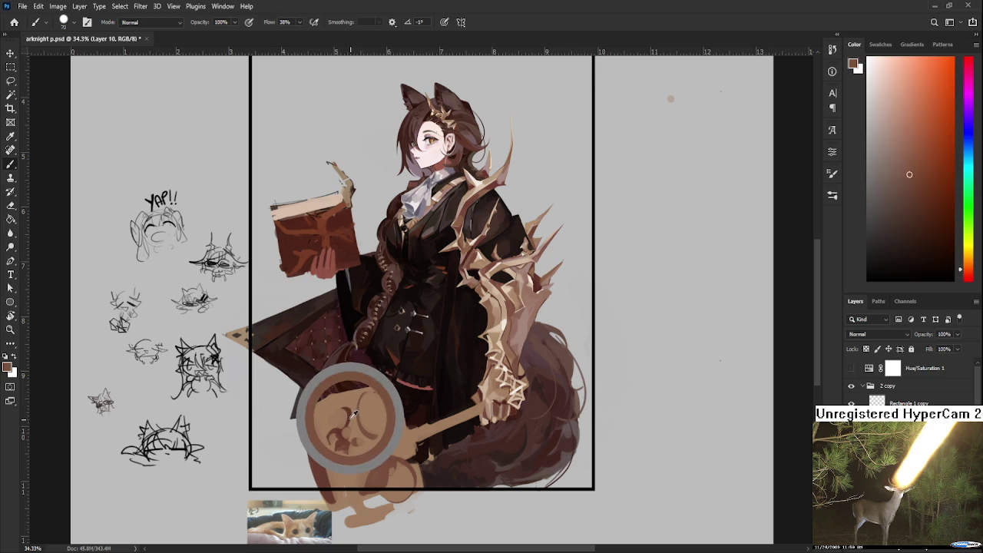
key("bracketleft")
key("bracketleft")
key("bracketleft")
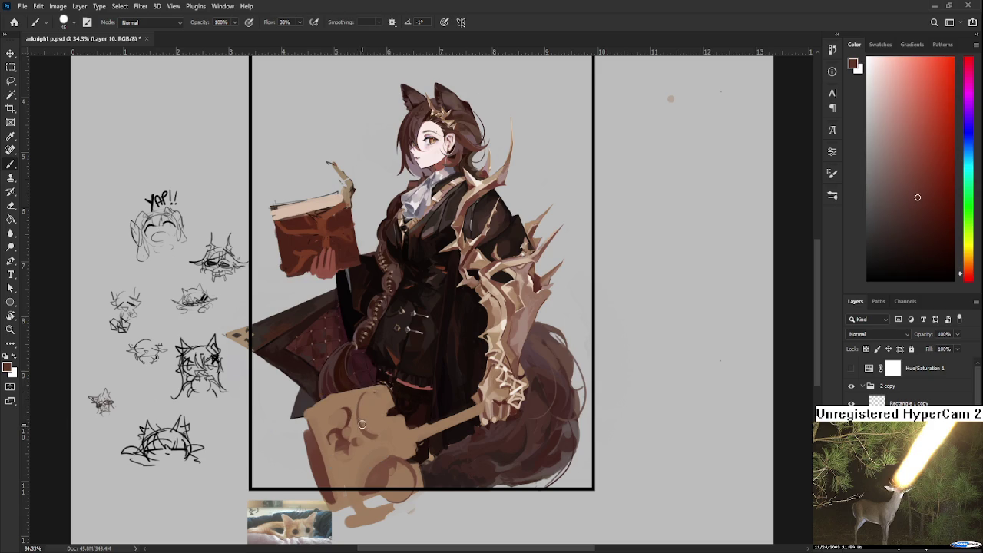
- Re-sample light tan and dark reddish-brown from the hammer head
left_click(388, 427, "alt")
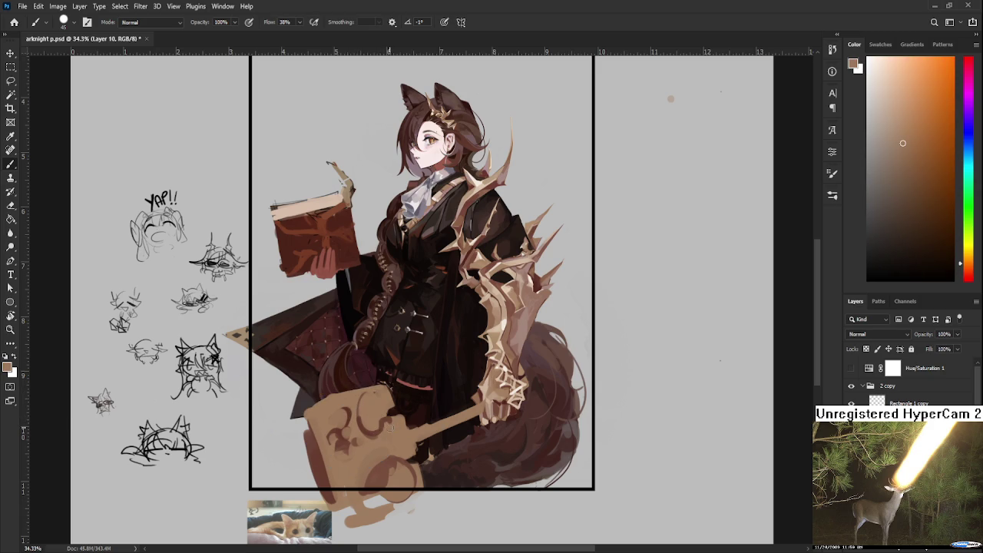
left_click(367, 414, "alt")
left_click(404, 407, "alt")
left_click(380, 426, "alt")
left_click(394, 427, "alt")
left_click(381, 418, "alt")
- Fine-tune the dark brown, then soften the lower-corner curl with light tan strokes
left_click(379, 452, "alt")
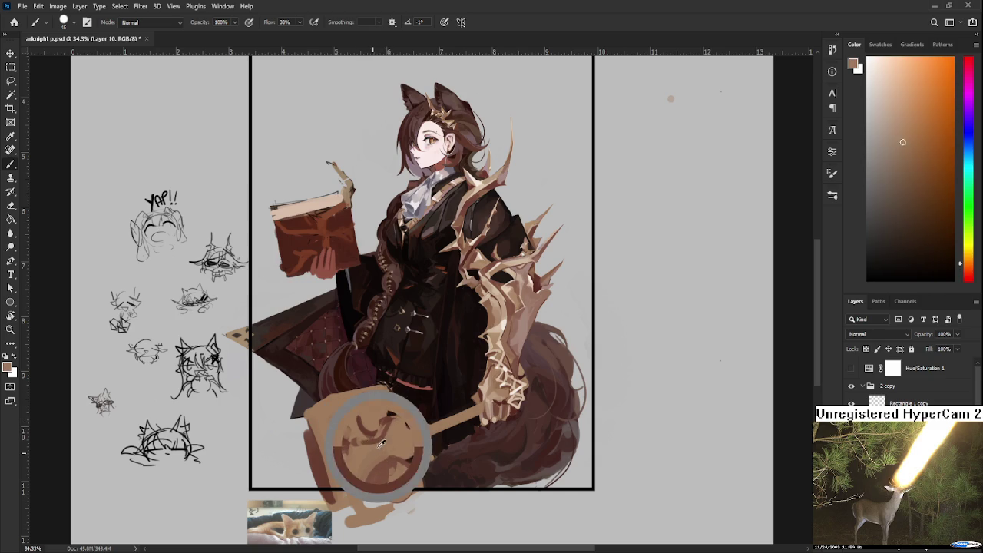
left_click(374, 413, "alt")
left_click(378, 431, "alt")
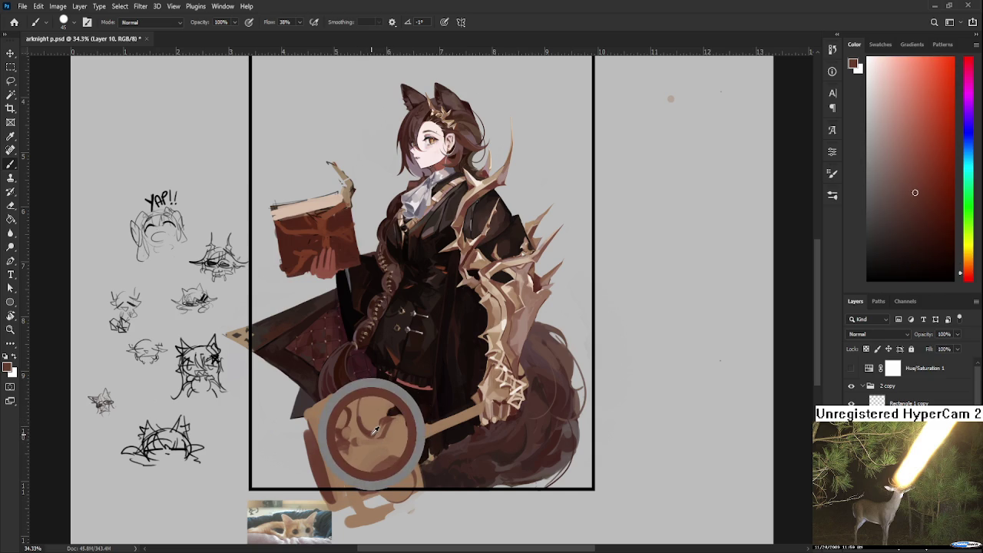
left_click(375, 430, "alt")
left_click(374, 429, "alt")
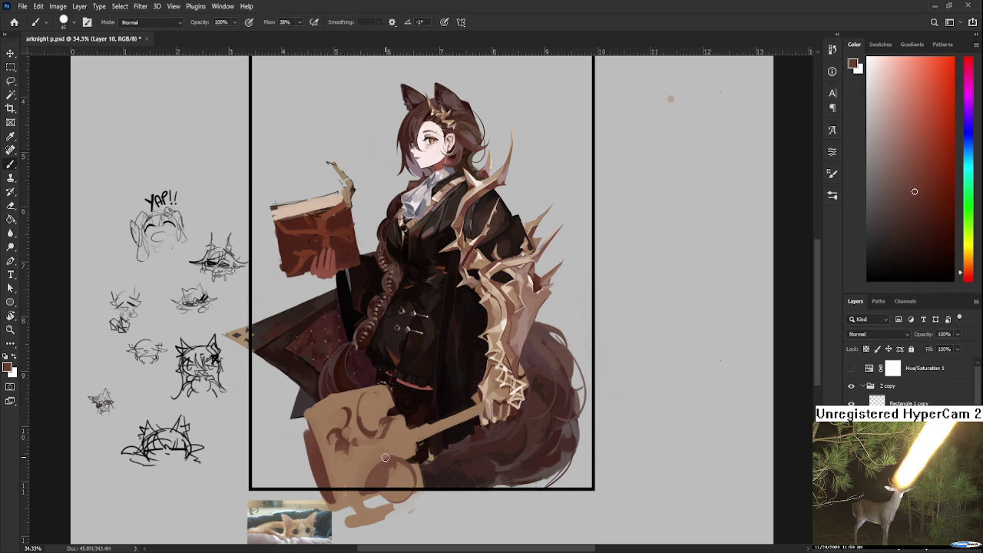
left_click(397, 454, "alt")
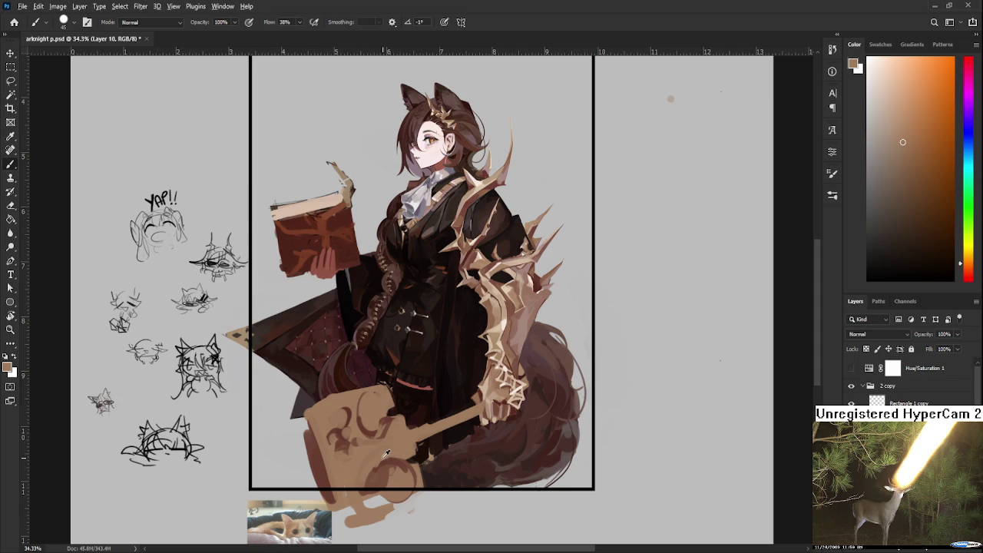
left_click(393, 458, "alt")
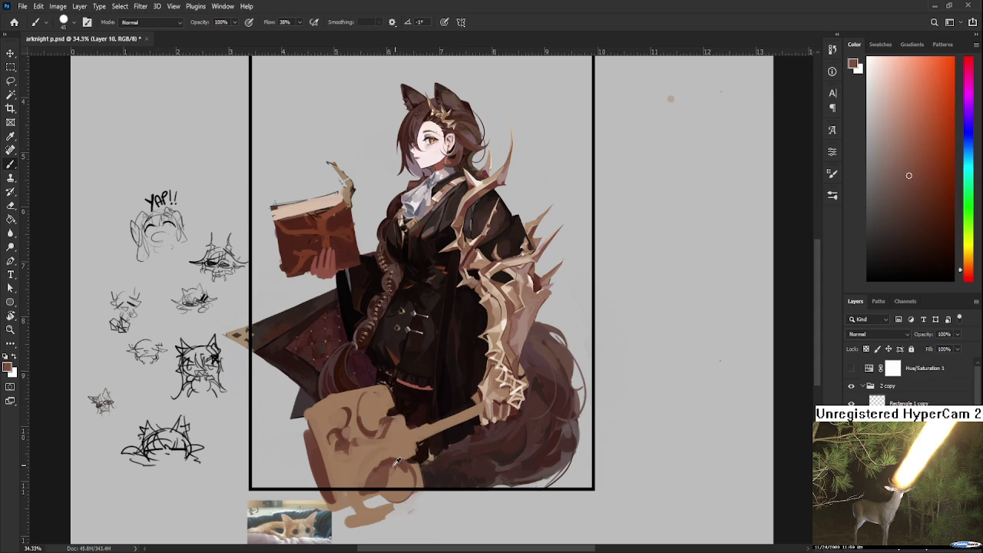
left_click(399, 449, "alt")
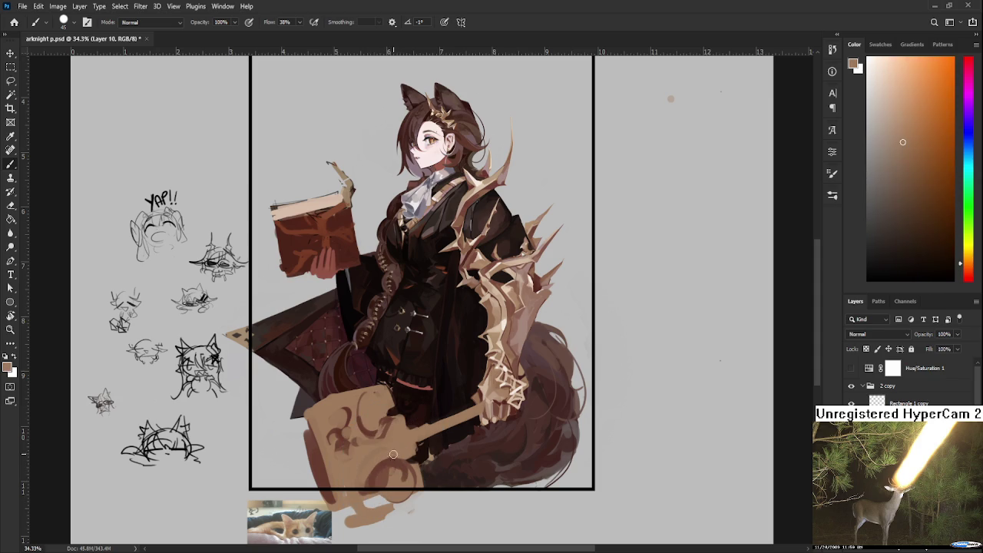
left_click_drag(388, 458, 384, 453)
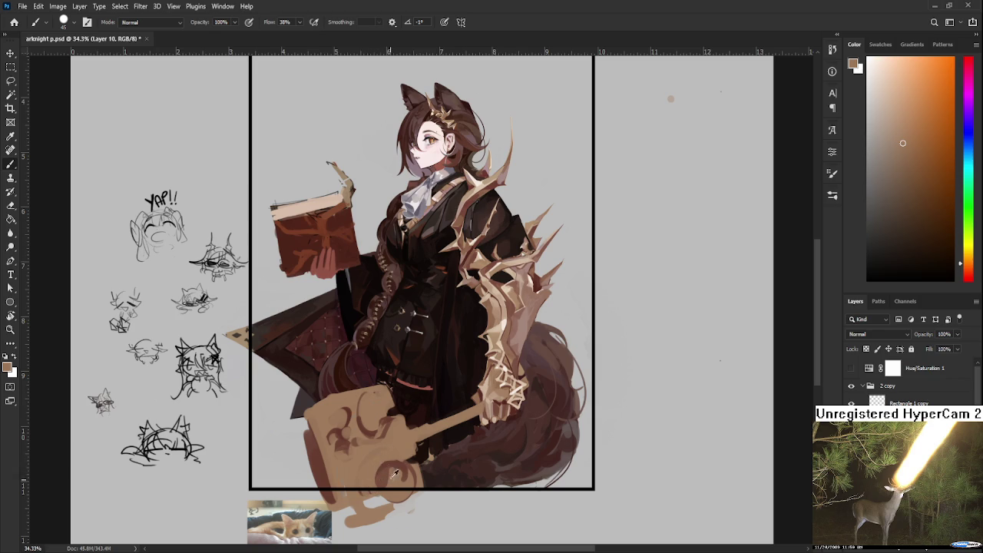
- Paint more dark red-brown swirls across the hammer head, sampling lighter and darker browns
left_click(390, 465, "alt")
left_click(396, 484, "alt")
left_click(396, 469, "alt")
left_click(405, 459, "alt")
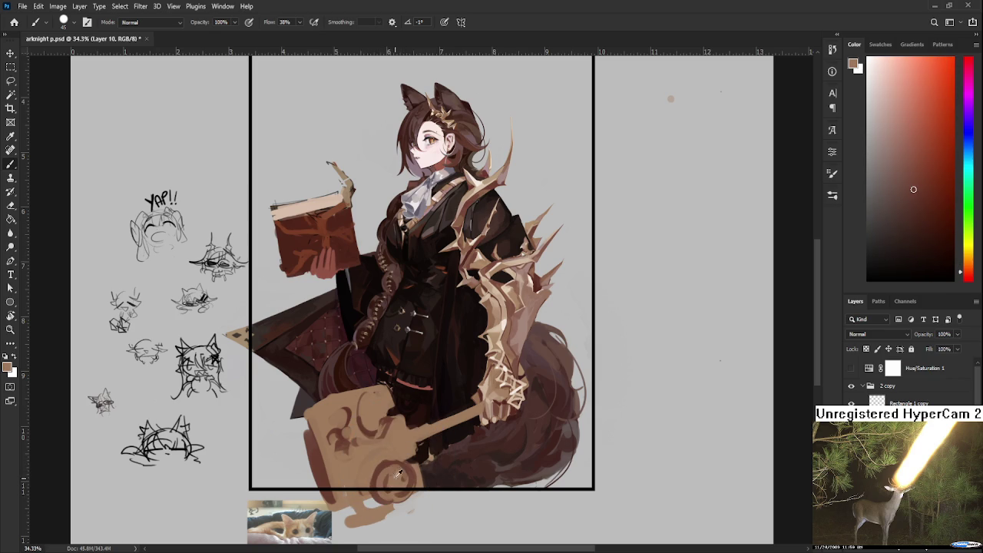
left_click(415, 464, "alt")
left_click(406, 466, "alt")
left_click(388, 461, "alt")
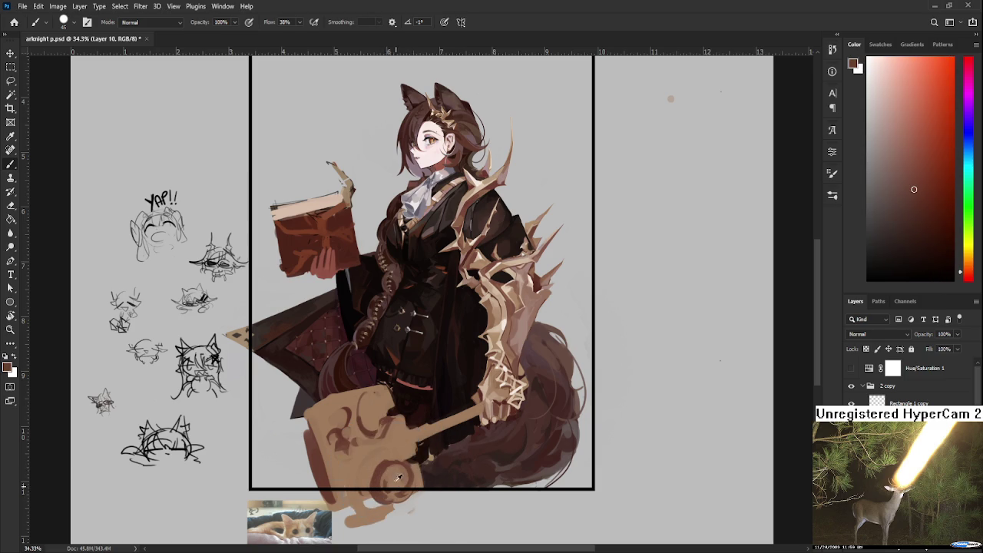
left_click(388, 459, "alt")
left_click(345, 470, "alt")
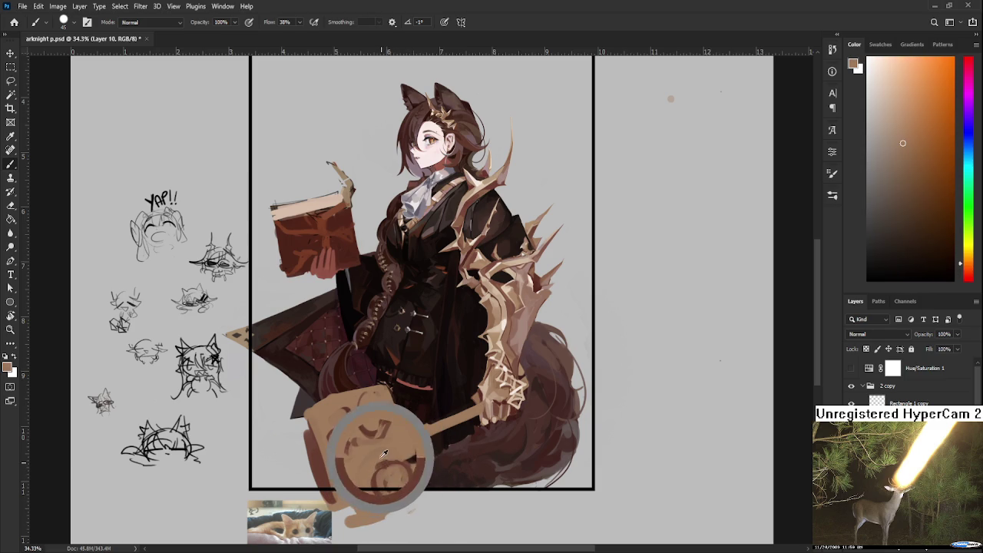
left_click(358, 448, "alt")
left_click_drag(359, 448, 354, 459)
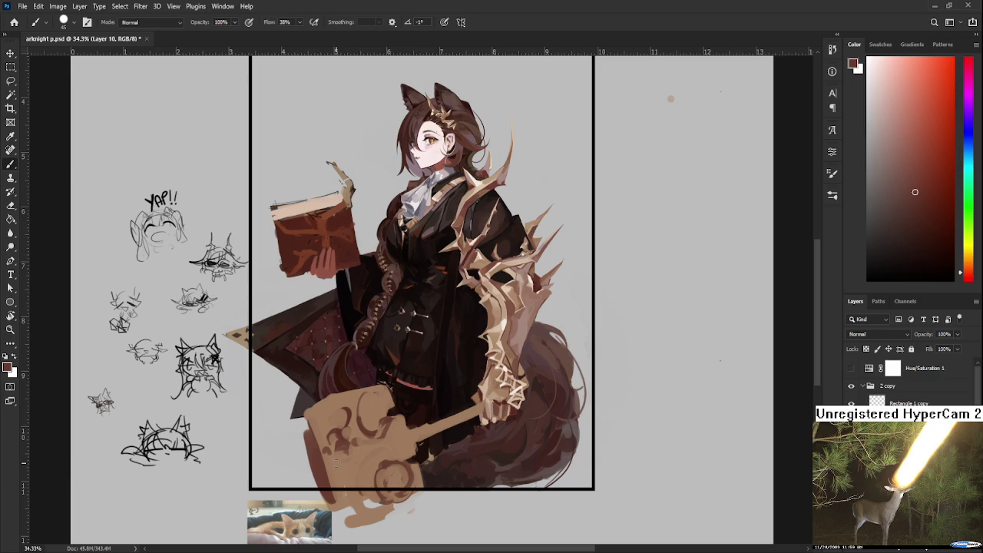
- Erase the hammer head's left edge and stray marks below, then resume painting with tan
key("e")
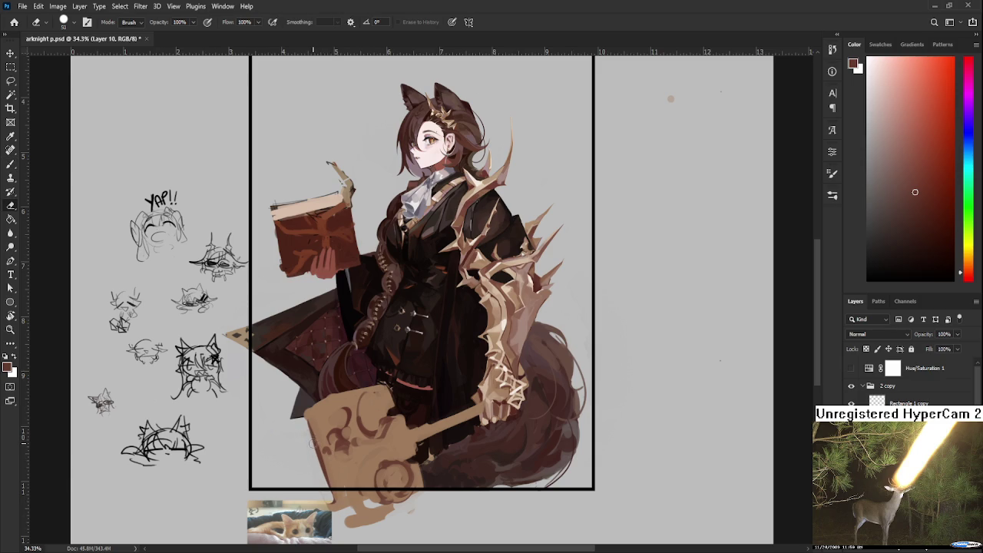
left_click_drag(315, 443, 336, 509)
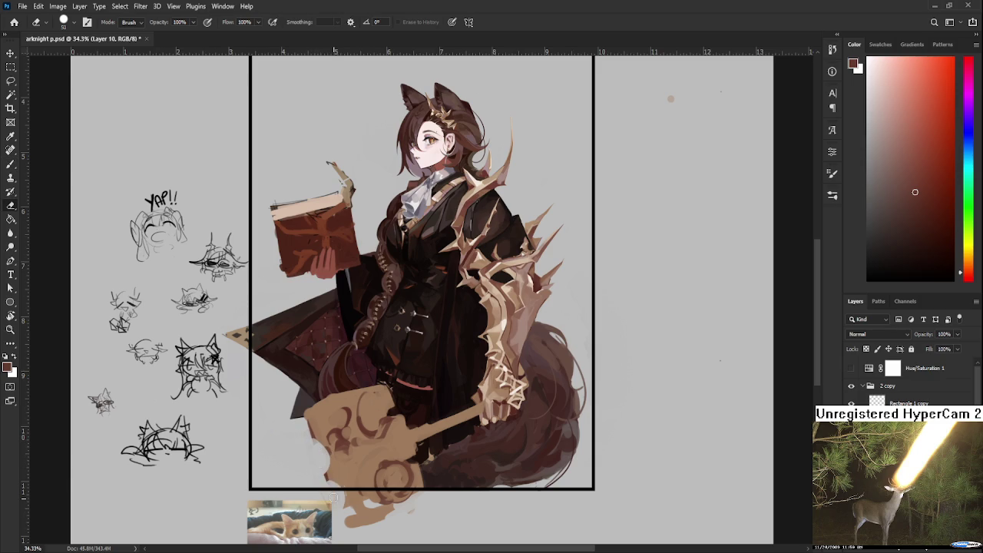
key("b")
left_click(343, 475, "alt")
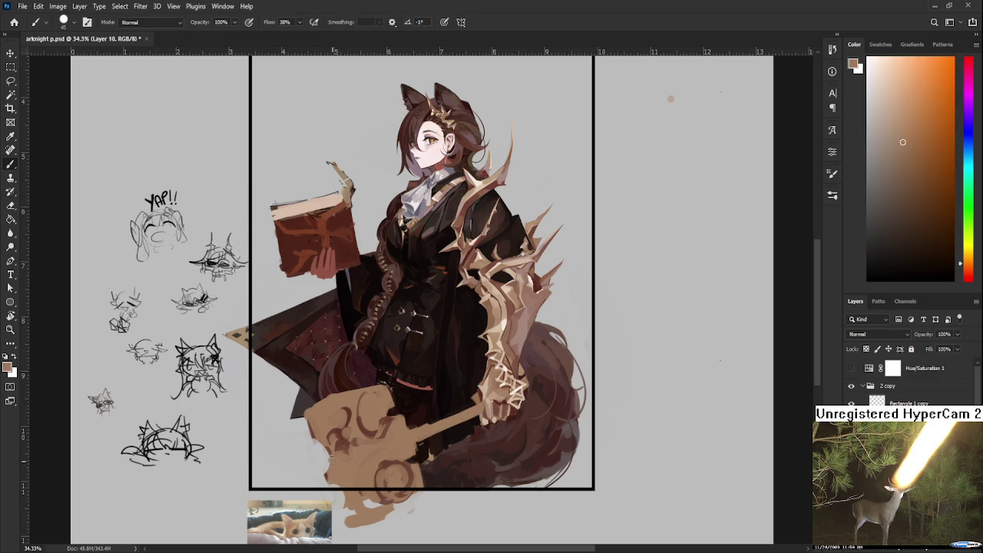
left_click(336, 425, "alt")
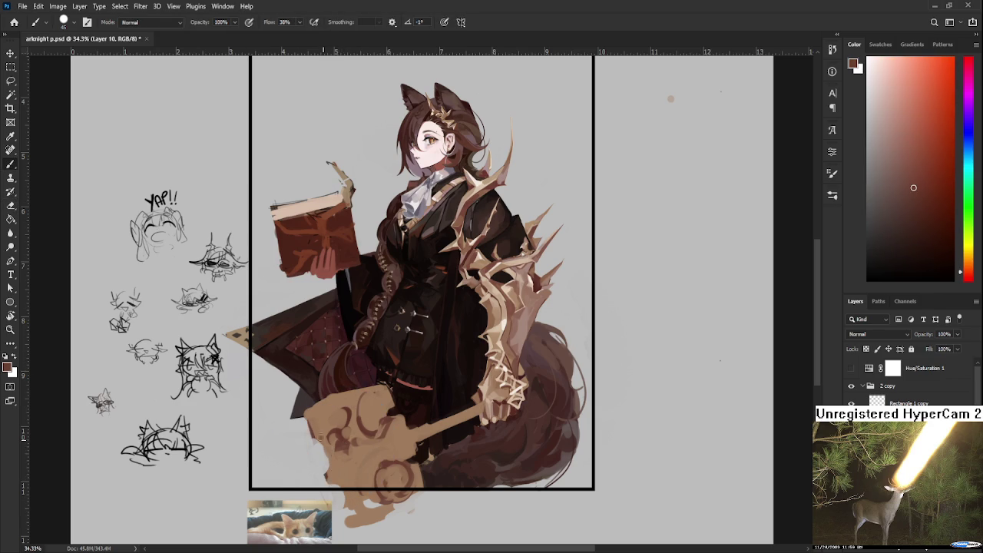
left_click(336, 466, "alt")
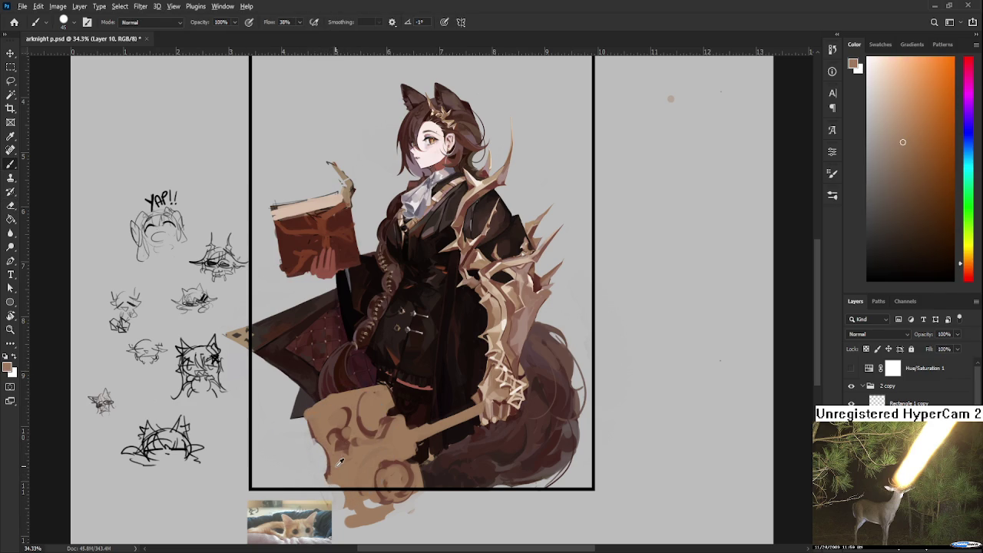
- Re-sample dark reddish-brown and light tan along the hammer head's left side
left_click(342, 440, "alt")
left_click(330, 437, "alt")
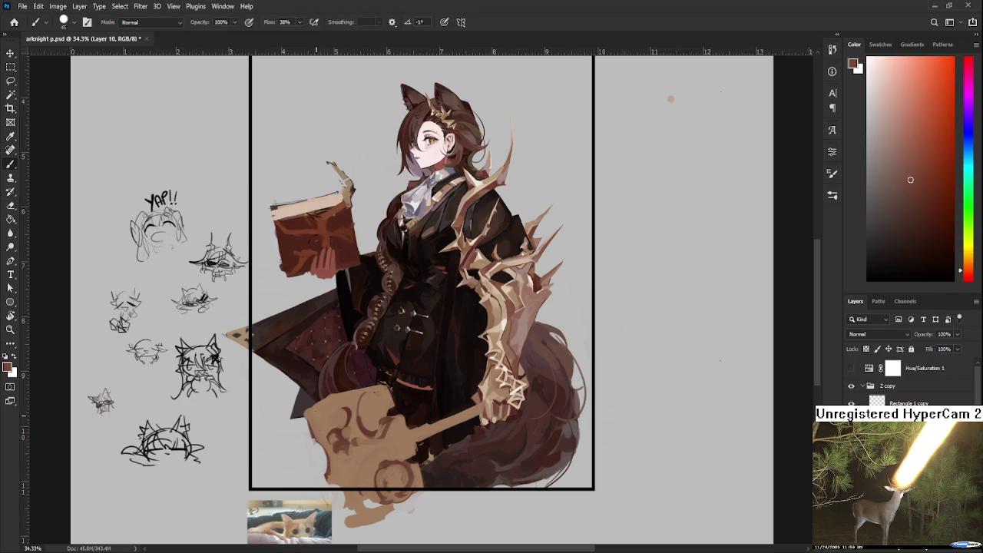
left_click(329, 432, "alt")
left_click(339, 427, "alt")
left_click(317, 409, "alt")
left_click(350, 413, "alt")
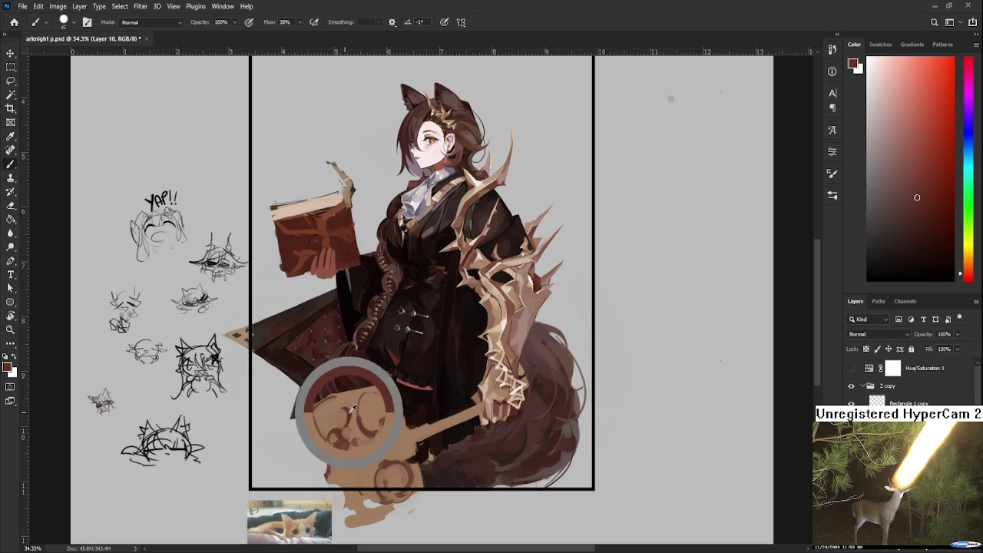
scroll(349, 409, "down", 1)
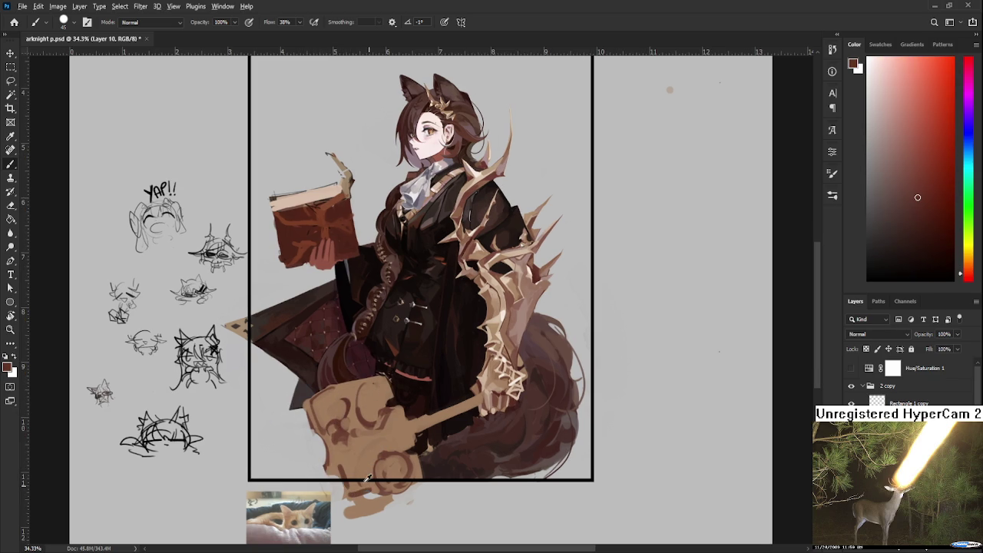
left_click(368, 478, "alt")
left_click(354, 471, "alt")
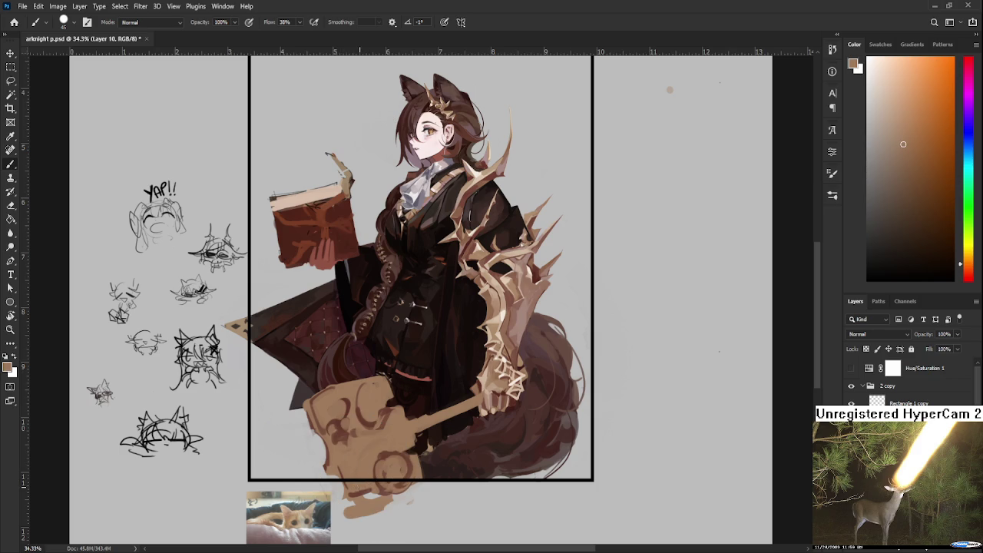
left_click_drag(359, 486, 354, 438)
scroll(356, 427, "down", 1)
scroll(357, 427, "up", 1)
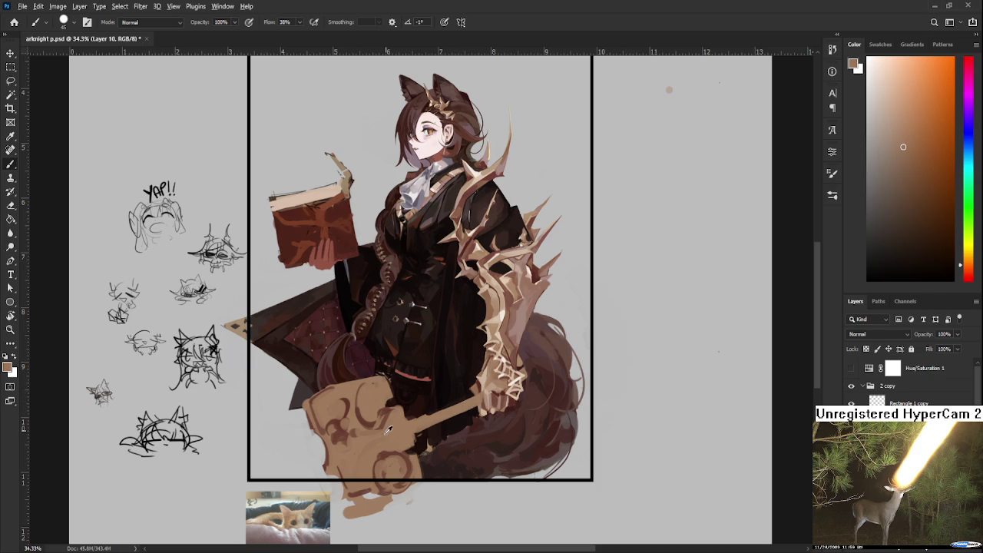
- Touch up the swirl ornaments with tan tones sampled from the hammer head
left_click(343, 433, "alt")
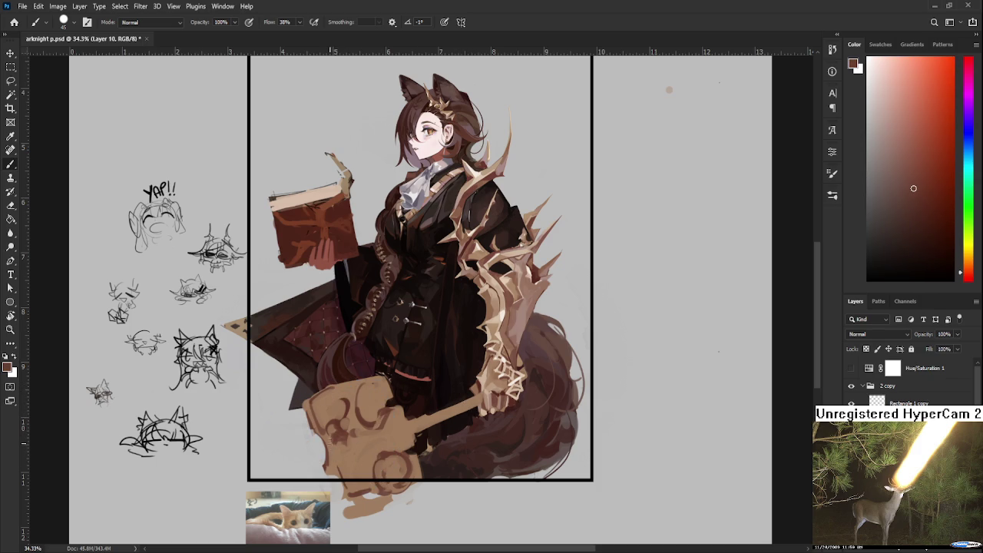
left_click(339, 455, "alt")
left_click(342, 445, "alt")
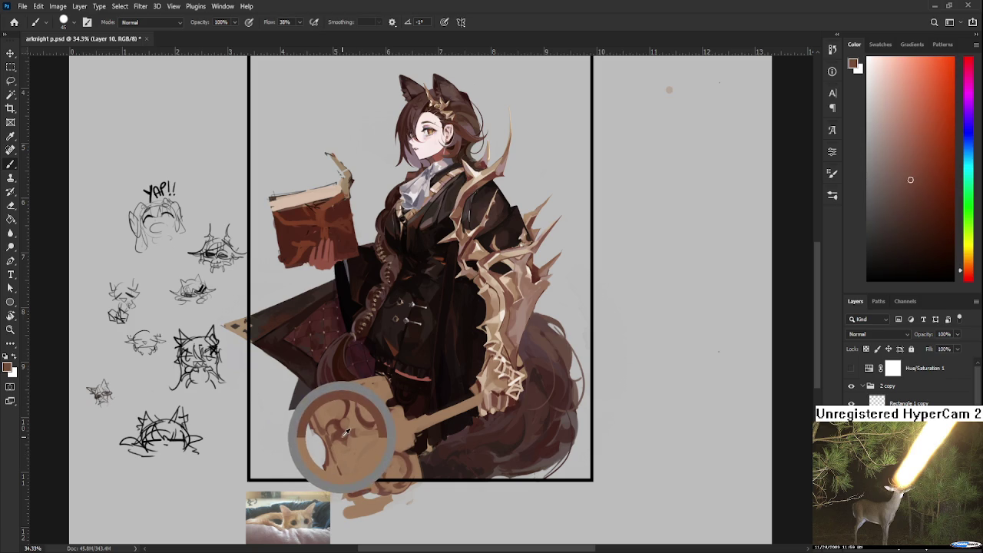
left_click_drag(346, 434, 344, 441)
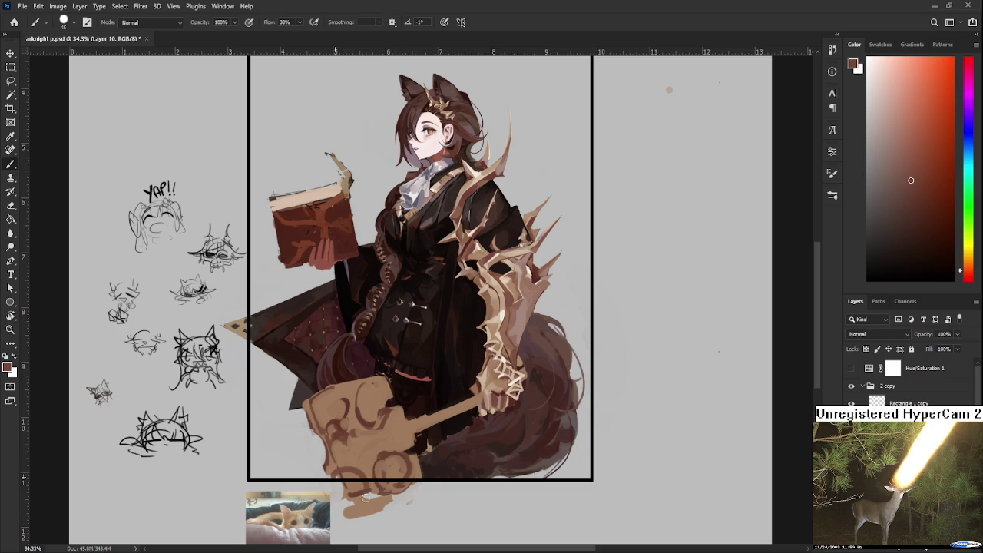
left_click(364, 464, "alt")
left_click(353, 488, "alt")
left_click(356, 457, "alt")
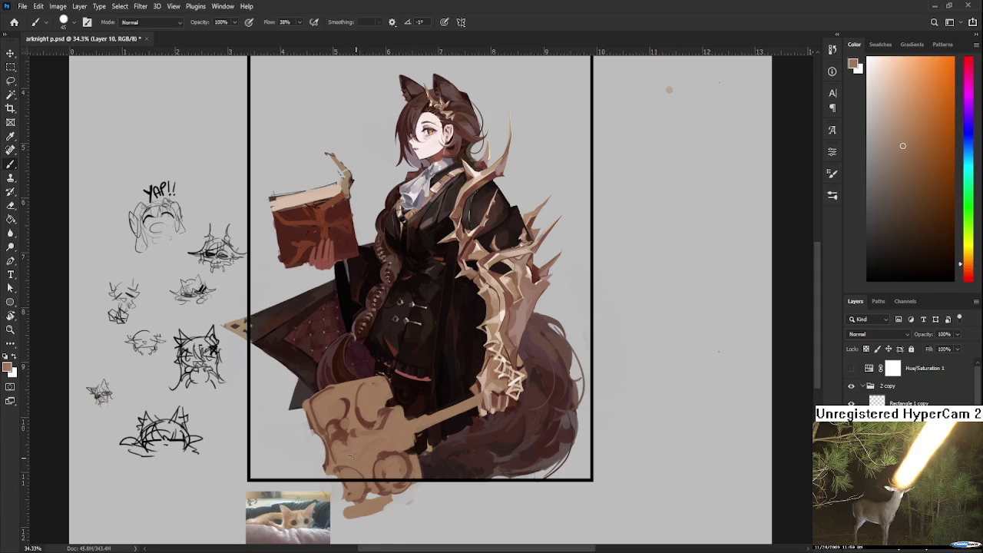
left_click(346, 437, "alt")
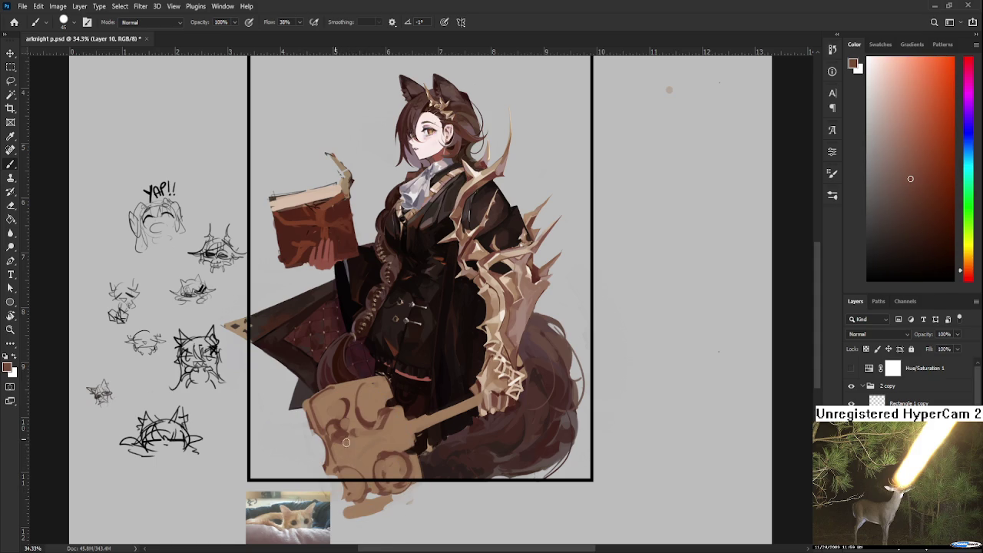
- Refine the swirl curls with dark red-brown and orange-brown sampled from the hammer
left_click(370, 415, "alt")
left_click(384, 457, "alt")
left_click(380, 454, "alt")
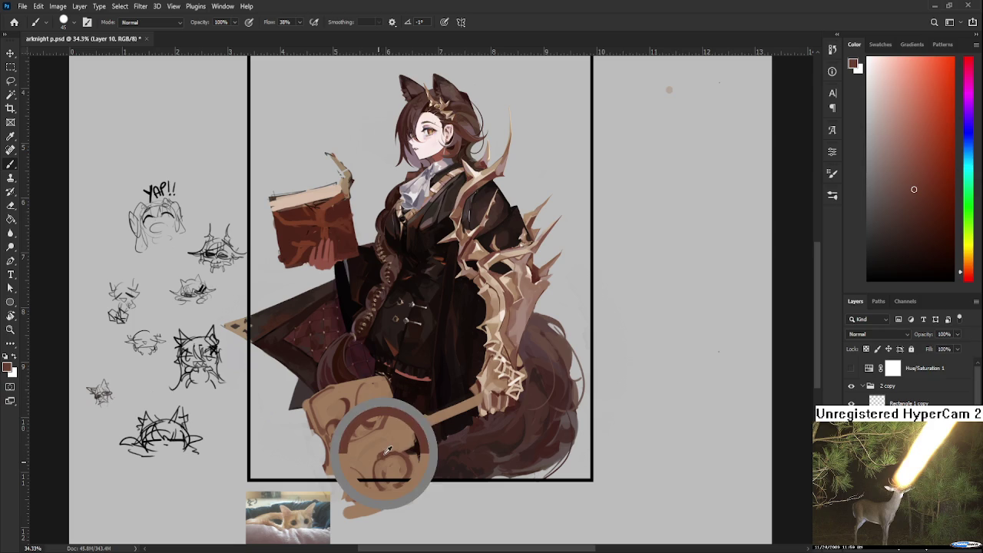
left_click(380, 452, "alt")
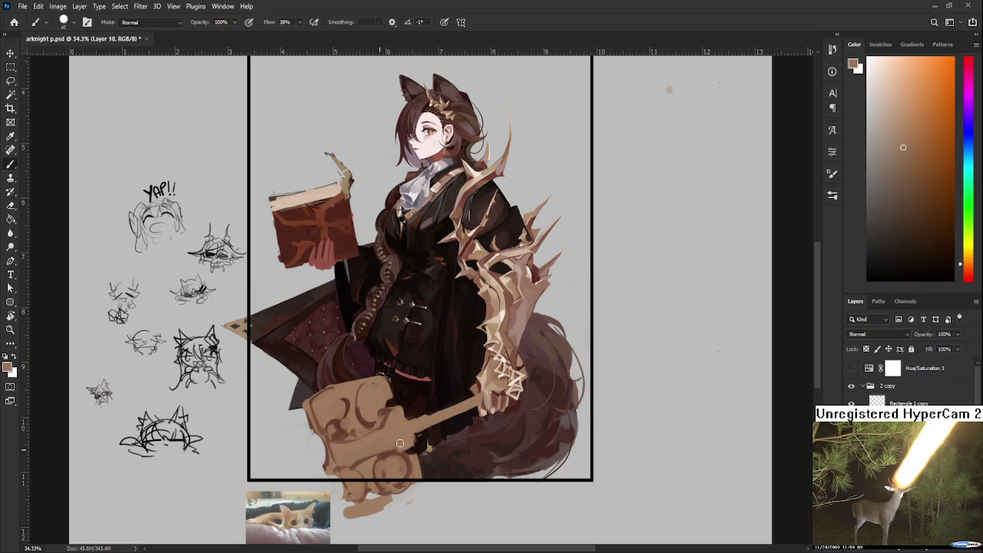
left_click(392, 424, "alt")
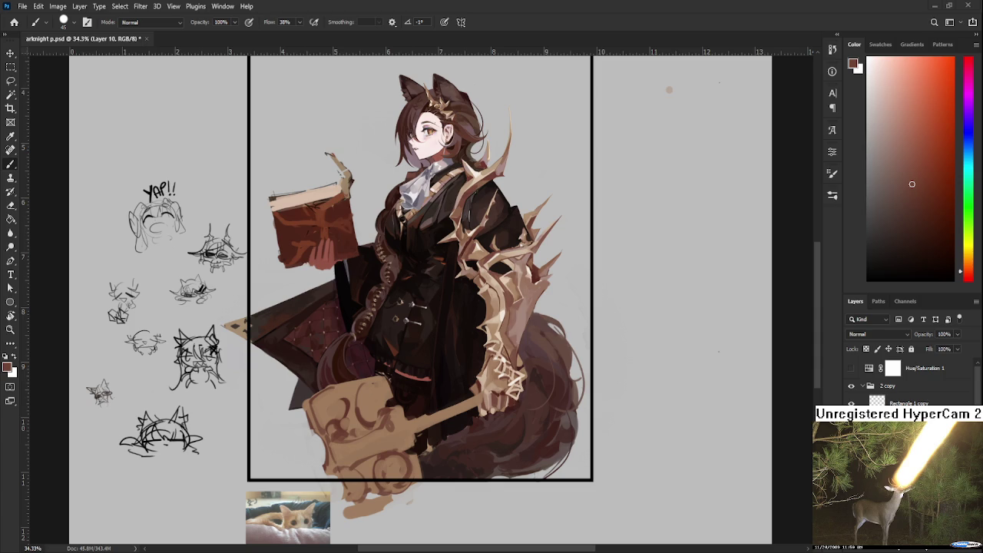
- Shade the hammer head with lighter tan-orange tones sampled from it
left_click(360, 455, "alt")
left_click(354, 473, "alt")
left_click(358, 468, "alt")
left_click(368, 465, "alt")
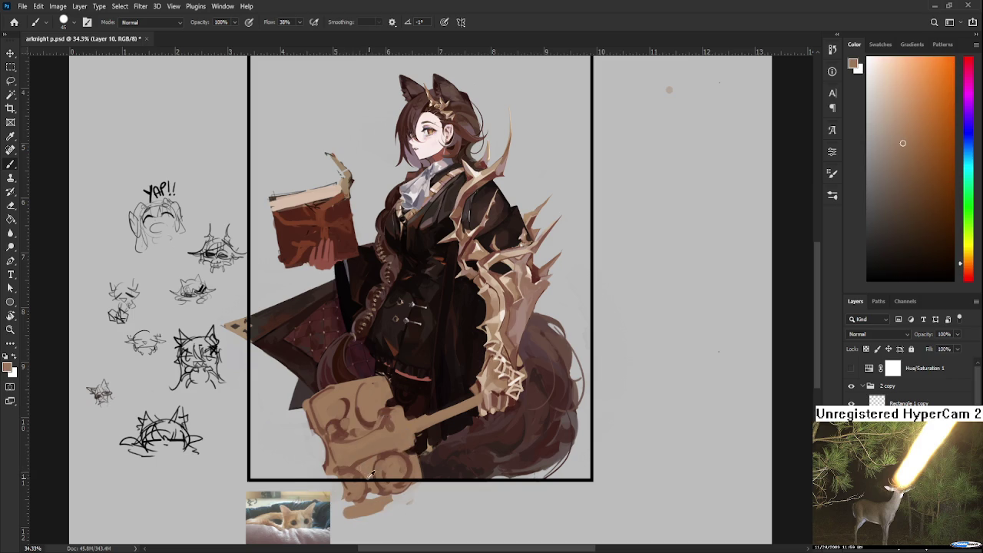
left_click(364, 457, "alt")
left_click(355, 463, "alt")
- Work deeper tan and reddish-brown shading into the hammer head
left_click(387, 453, "alt")
left_click(384, 453, "alt")
left_click(364, 452, "alt")
left_click(394, 453, "alt")
left_click(384, 454, "alt")
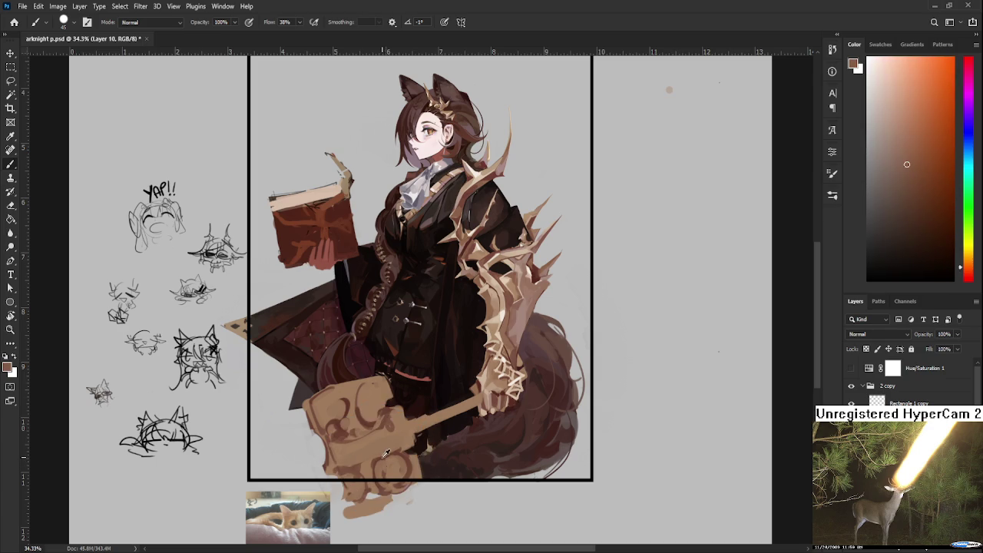
left_click(386, 450, "alt")
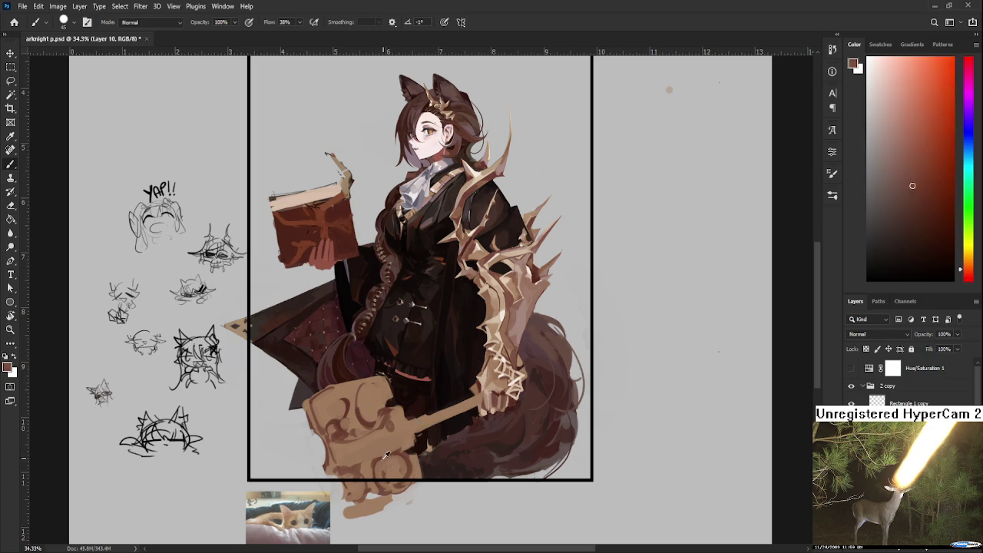
- Add darker shade, then lighter orange highlights, to the hammer head
left_click(371, 420, "alt")
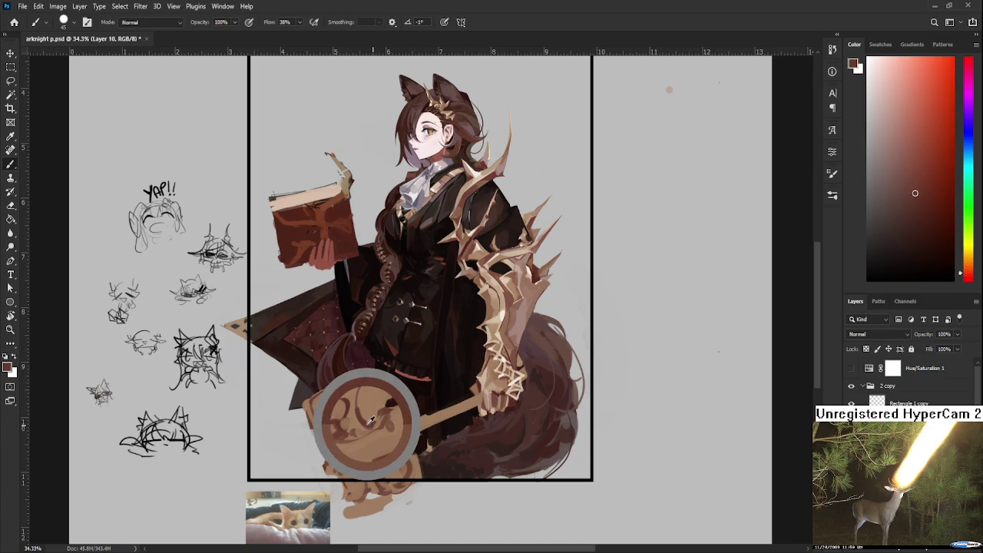
left_click(367, 471, "alt")
left_click(370, 466, "alt")
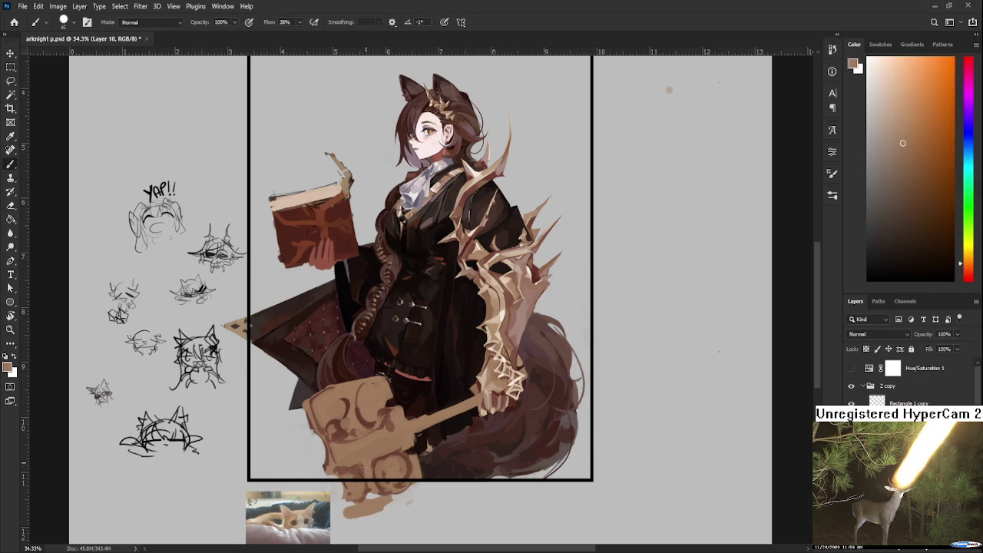
left_click(367, 471, "alt")
left_click(369, 467, "alt")
left_click(366, 468, "alt")
- Deepen the hammer shading with darker red-brown and lighter tan-brown
left_click(372, 463, "alt")
left_click(356, 466, "alt")
left_click(352, 470, "alt")
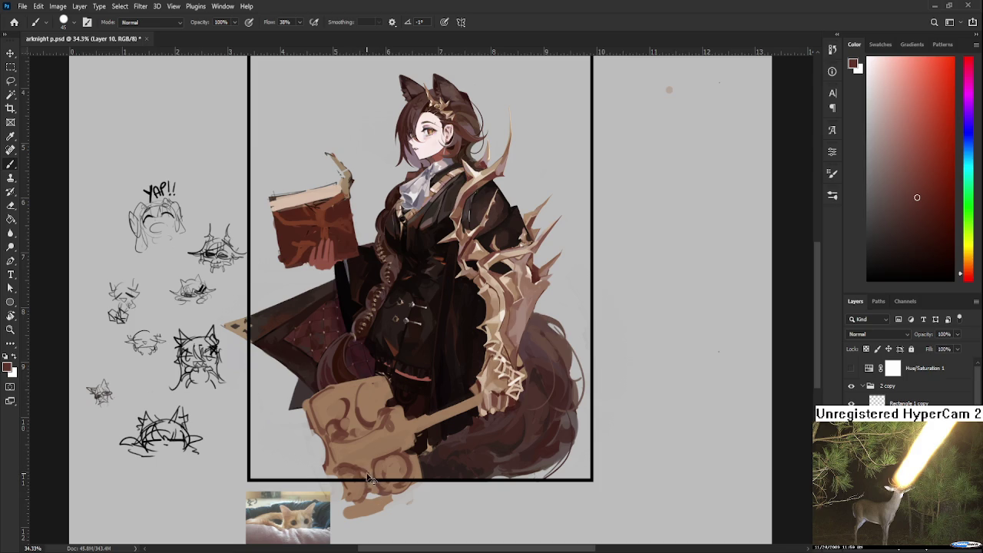
left_click(371, 458, "alt")
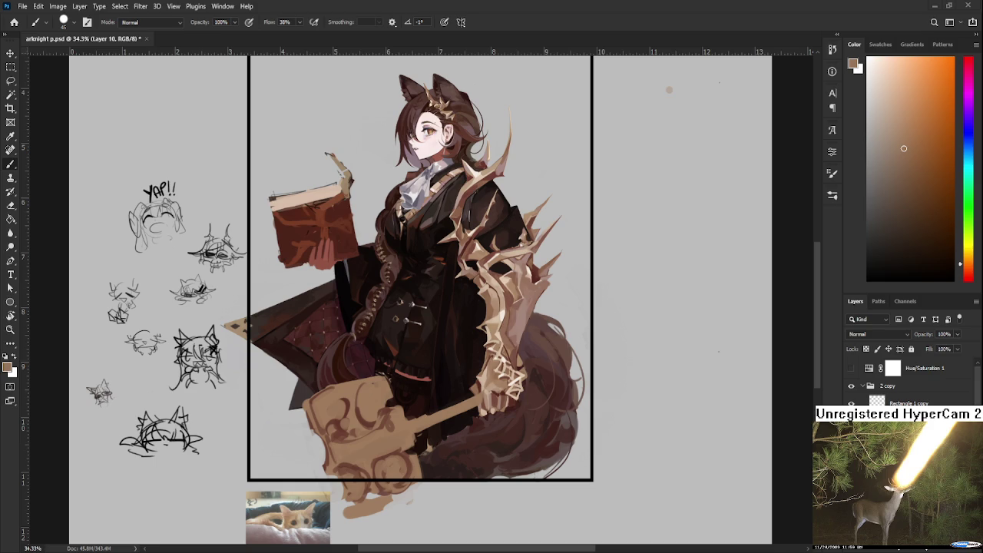
- Paint tan tones sampled from the hammer over the head's swirl ornaments
left_click(367, 456, "alt")
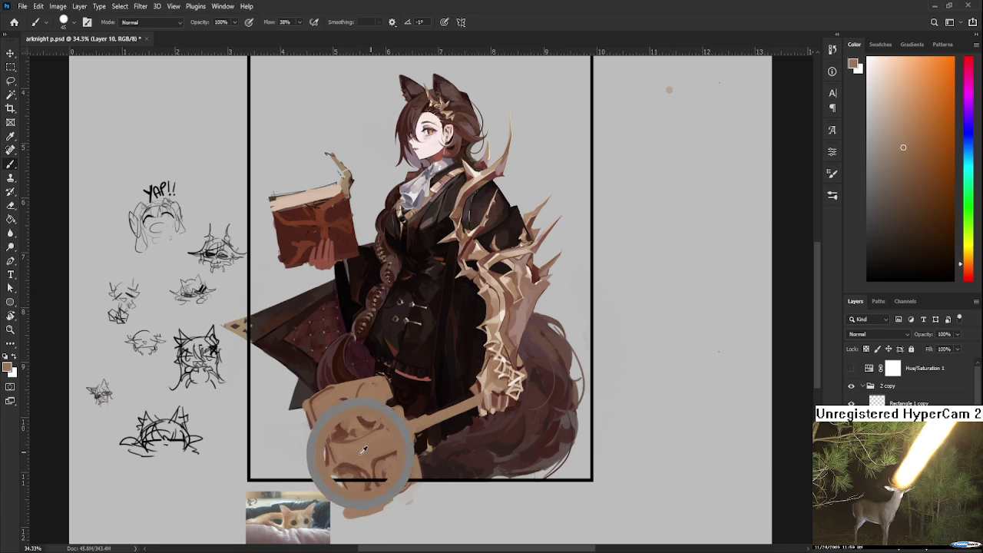
left_click_drag(367, 455, 343, 464)
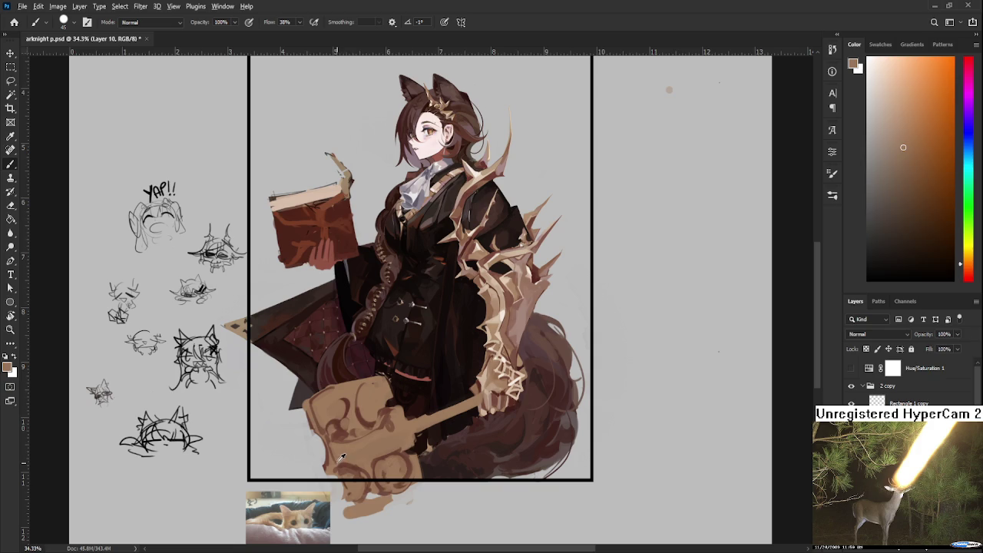
left_click(347, 462, "alt")
left_click(355, 457, "alt")
left_click(354, 470, "alt")
left_click(354, 456, "alt")
left_click_drag(354, 456, 347, 463)
left_click(388, 461, "alt")
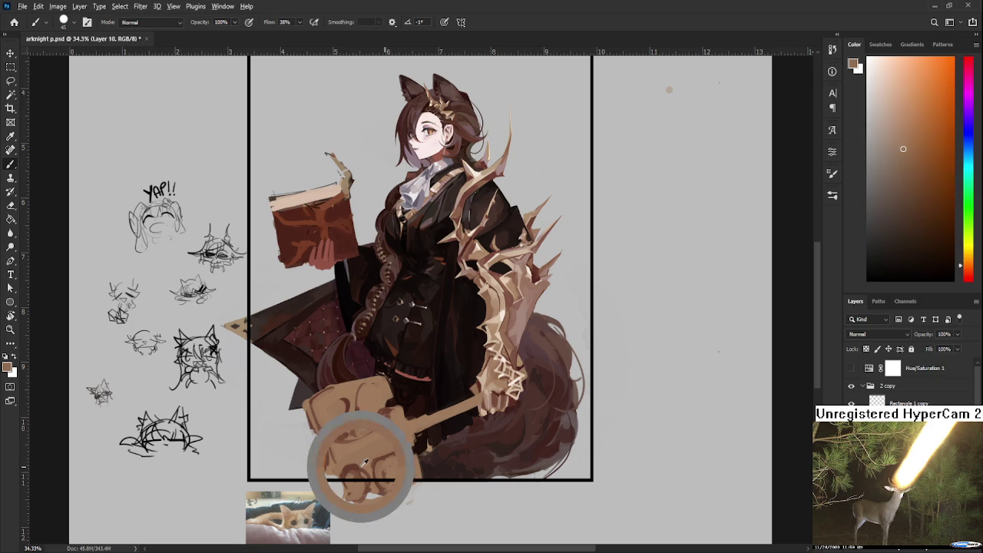
- Paint a short dark-brown curved stroke on the hammer head's swirl
left_click(361, 466, "alt")
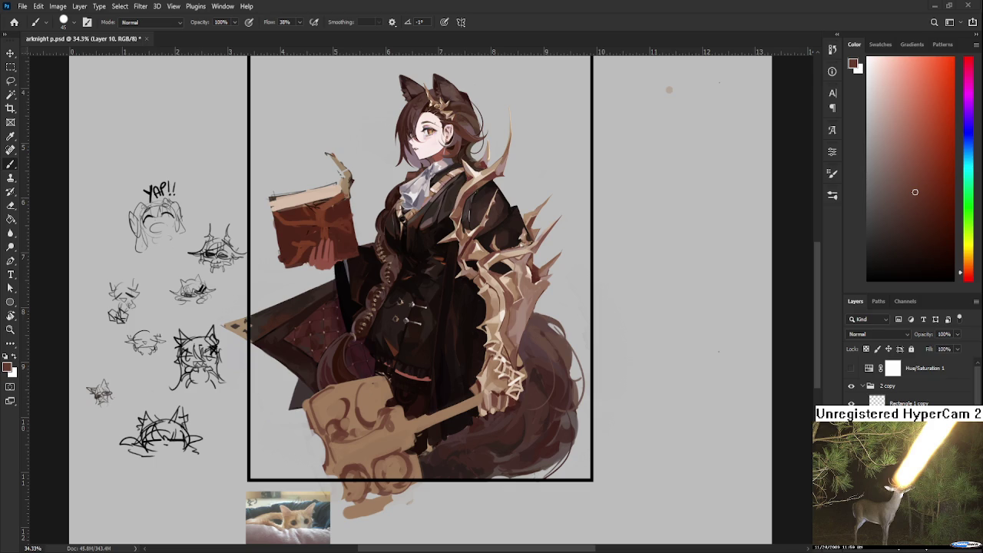
left_click(371, 446, "alt")
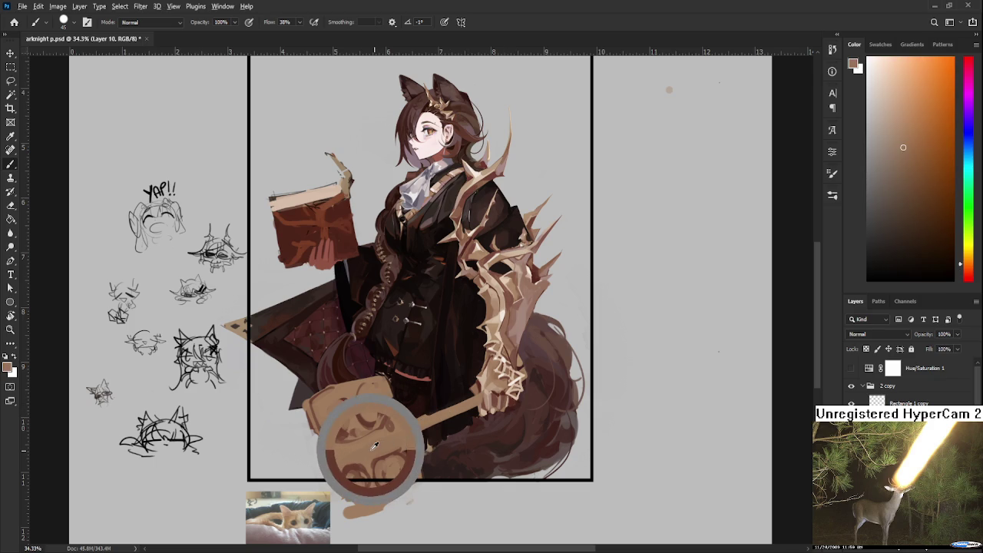
left_click(376, 445, "alt")
left_click(381, 444, "alt")
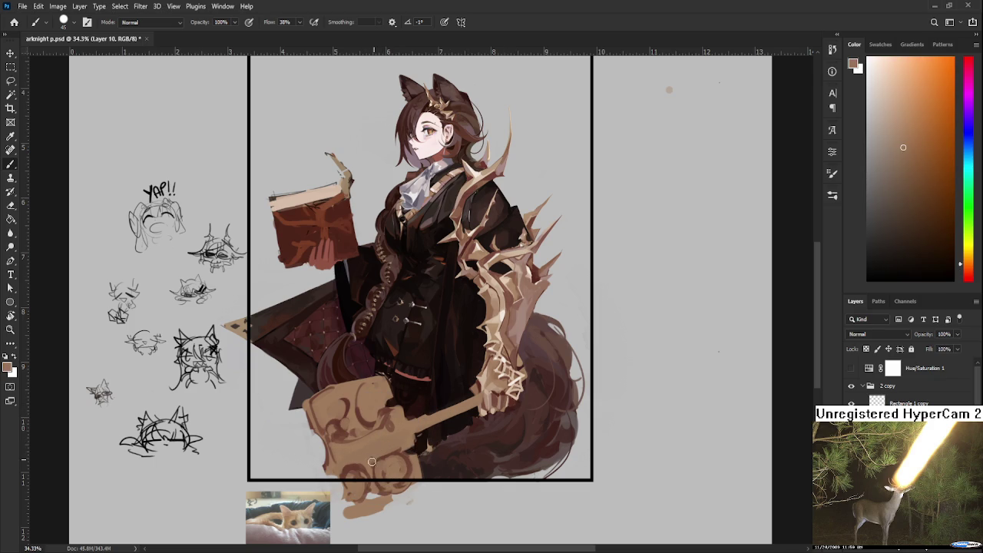
left_click(393, 450, "alt")
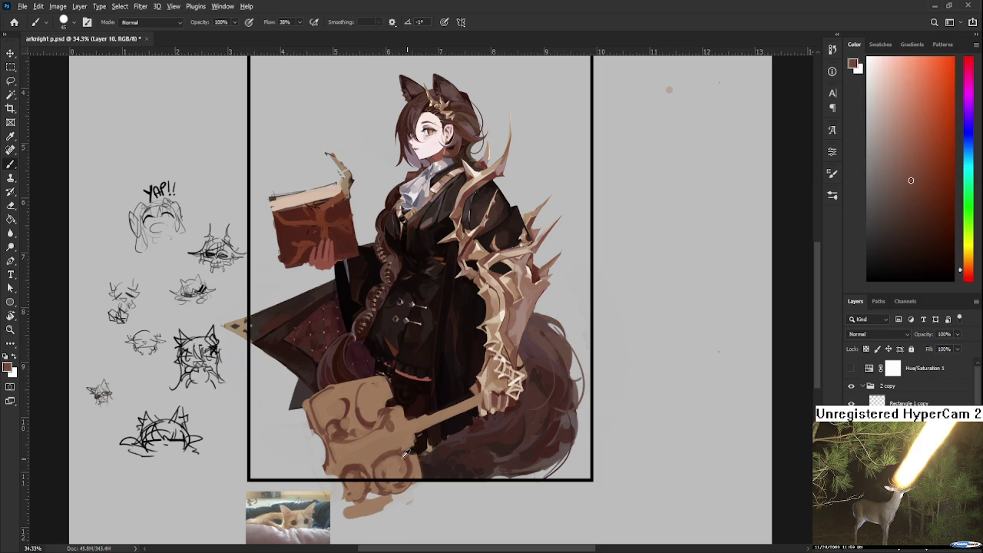
left_click_drag(376, 478, 375, 458)
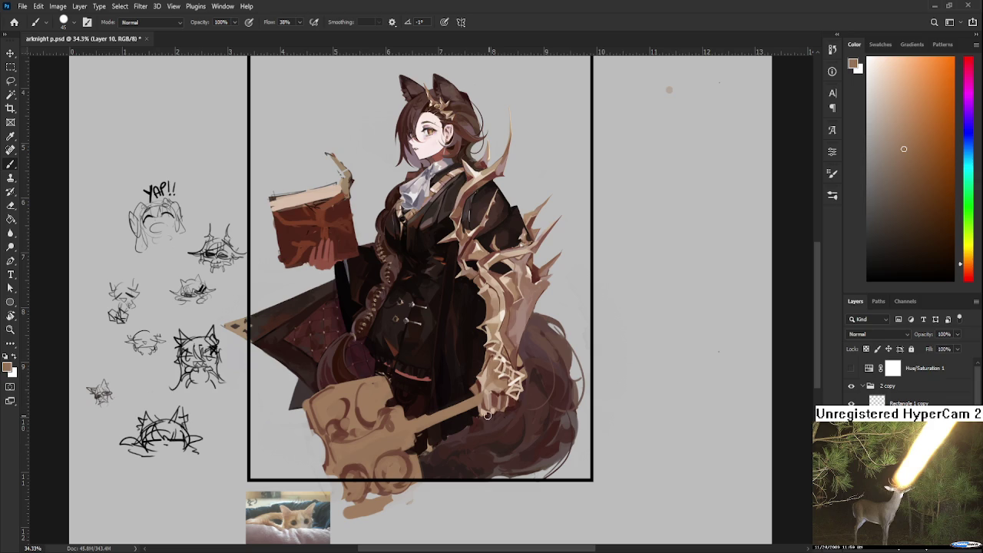
scroll(351, 461, "down", 1)
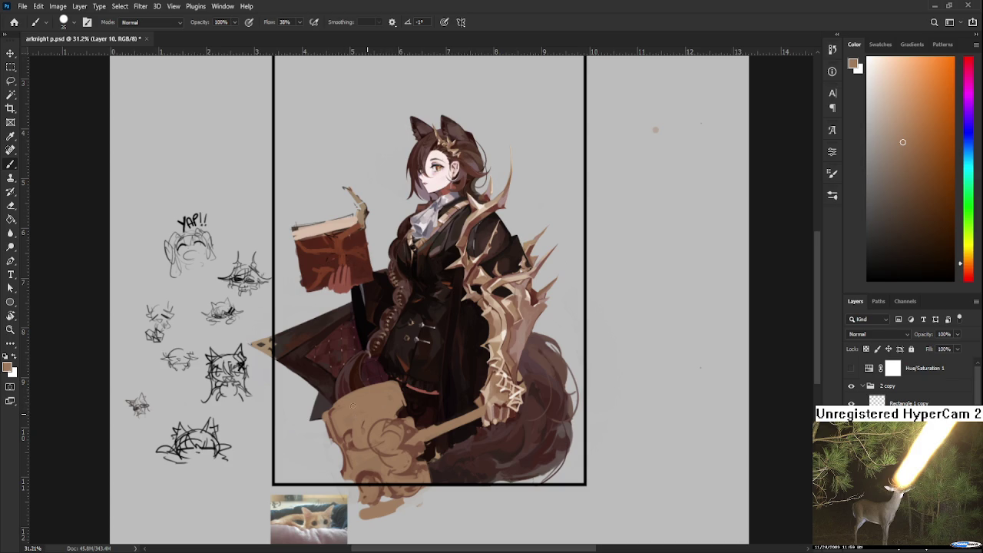
left_click_drag(421, 448, 424, 444)
left_click(423, 447, "alt")
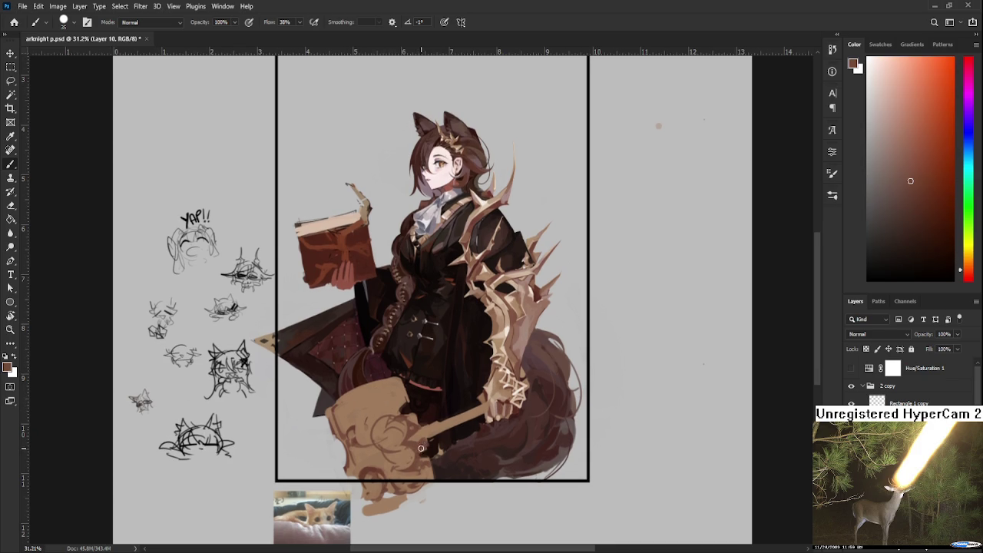
key("e")
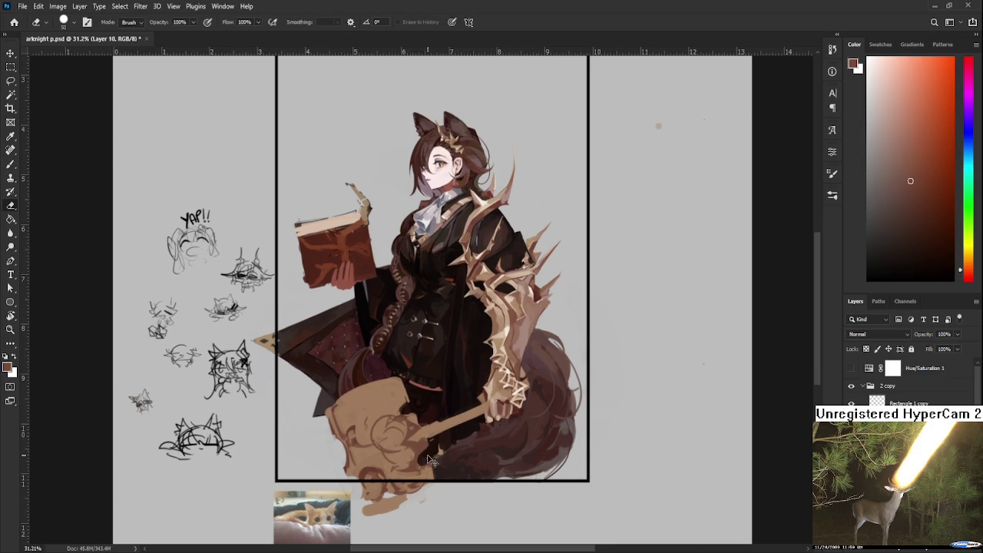
key("b")
left_click(427, 458, "alt")
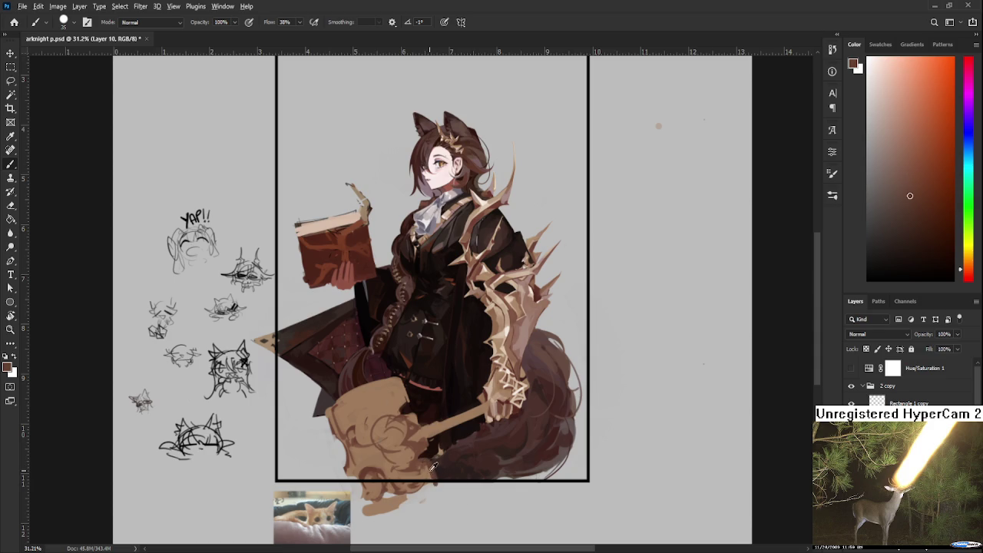
left_click(432, 468, "alt")
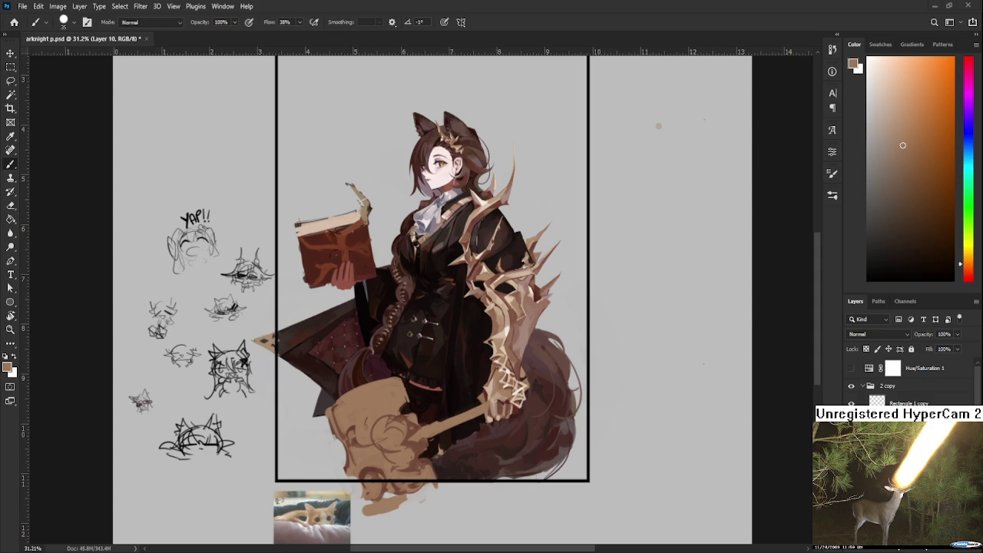
- Eyedrop a dark red-brown from the creature's shadow as the foreground colour
left_click(412, 428, "alt")
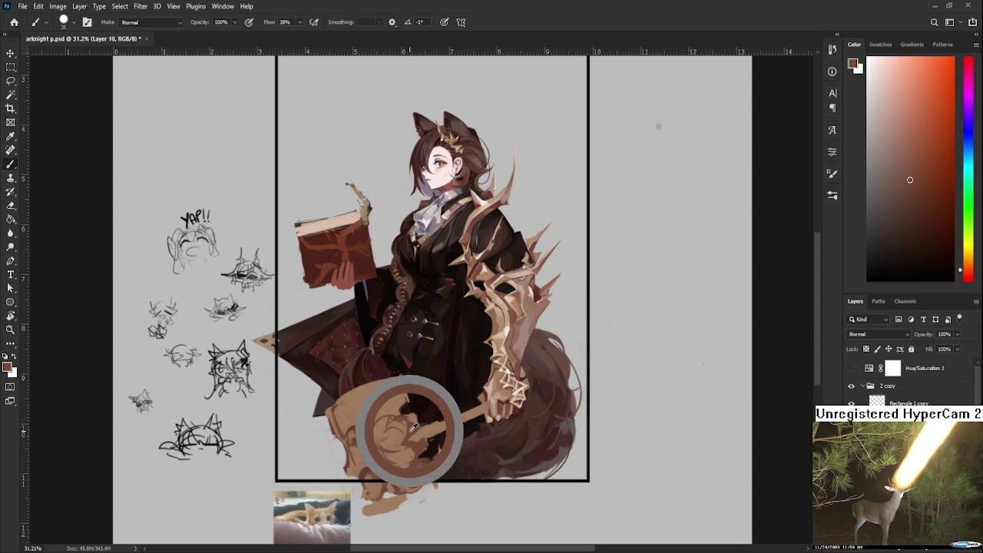
left_click(406, 428, "alt")
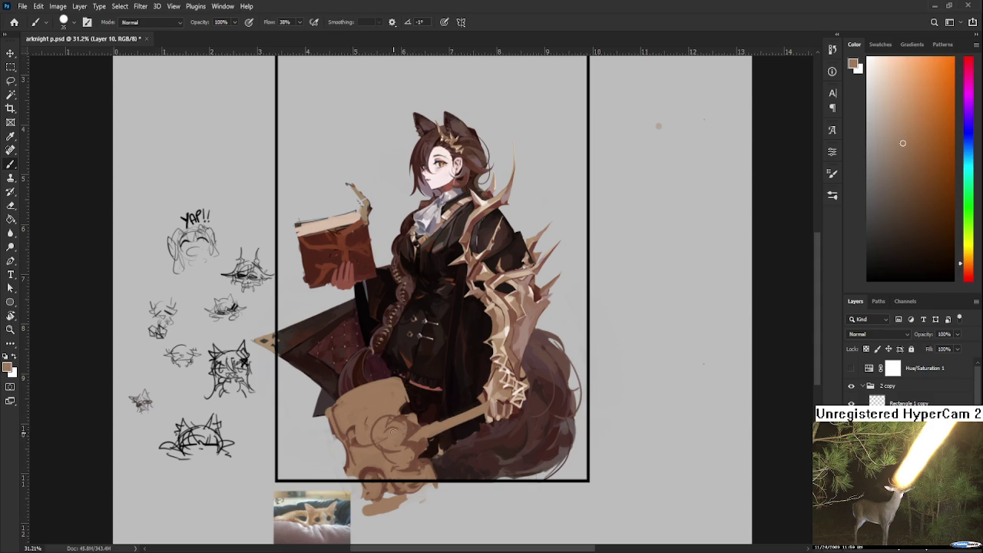
left_click(411, 432, "alt")
left_click(423, 434, "alt")
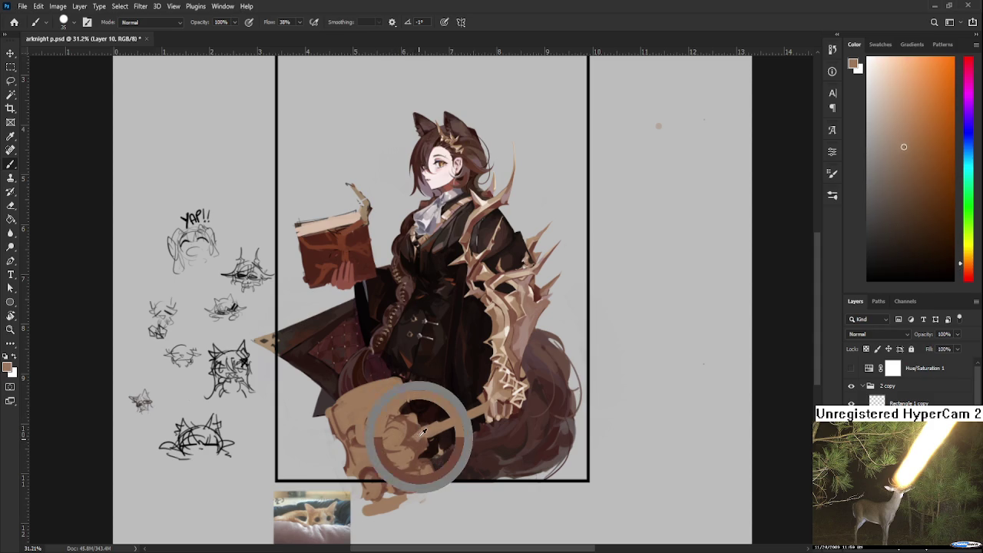
scroll(422, 434, "down", 1)
left_click(424, 434, "alt")
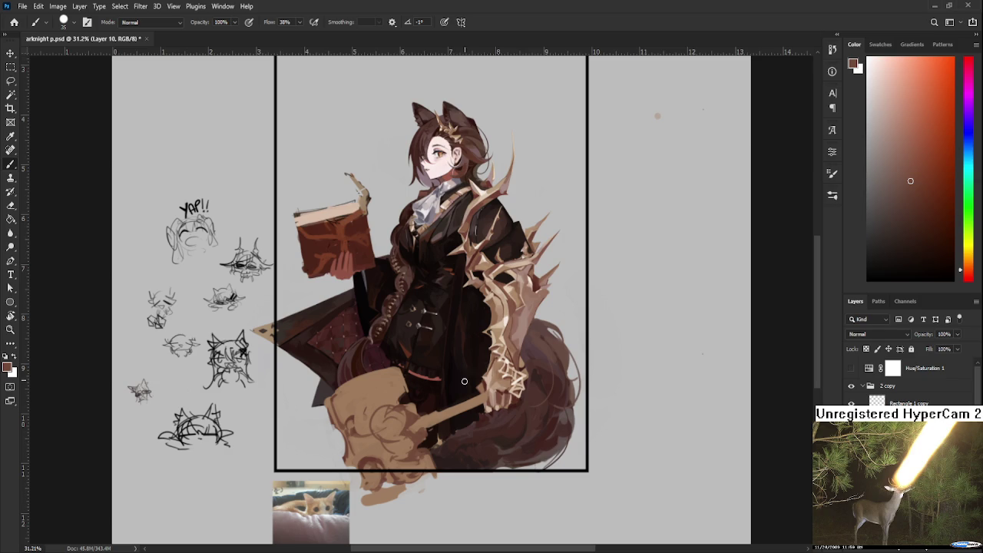
- Sample orange-brown and light tan tones from the creature's body
left_click(407, 434, "alt")
left_click(413, 437, "alt")
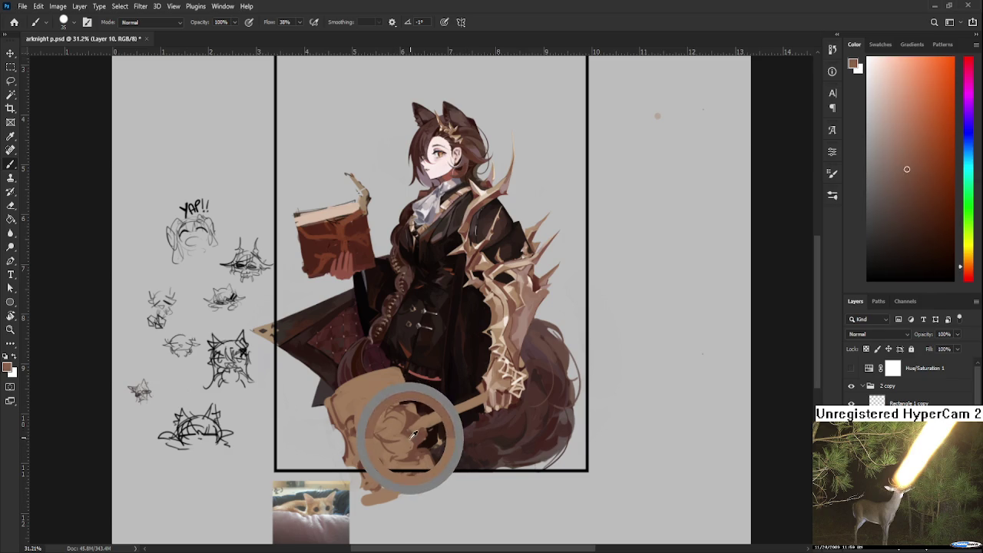
left_click_drag(409, 434, 419, 424)
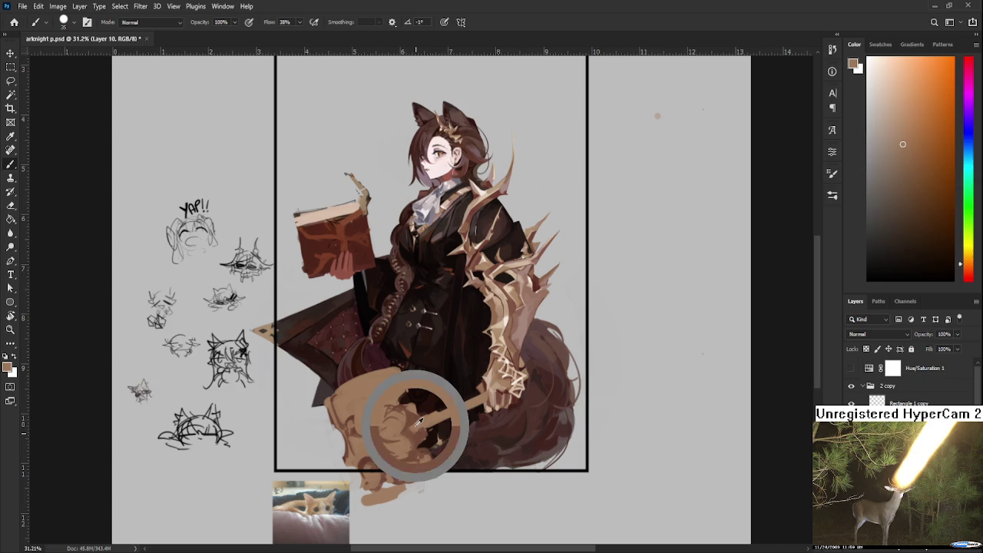
left_click(421, 425, "alt")
left_click(421, 426, "alt")
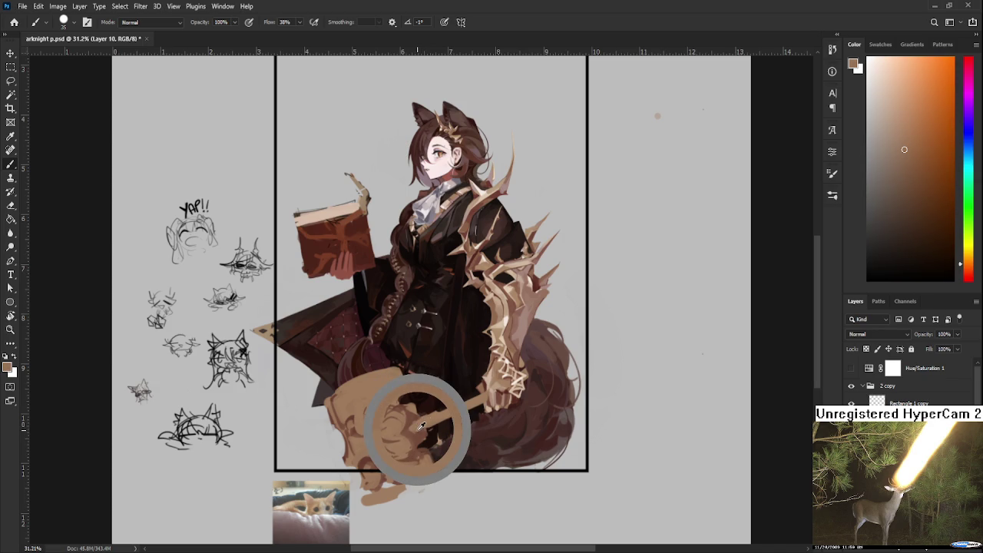
left_click(421, 425, "alt")
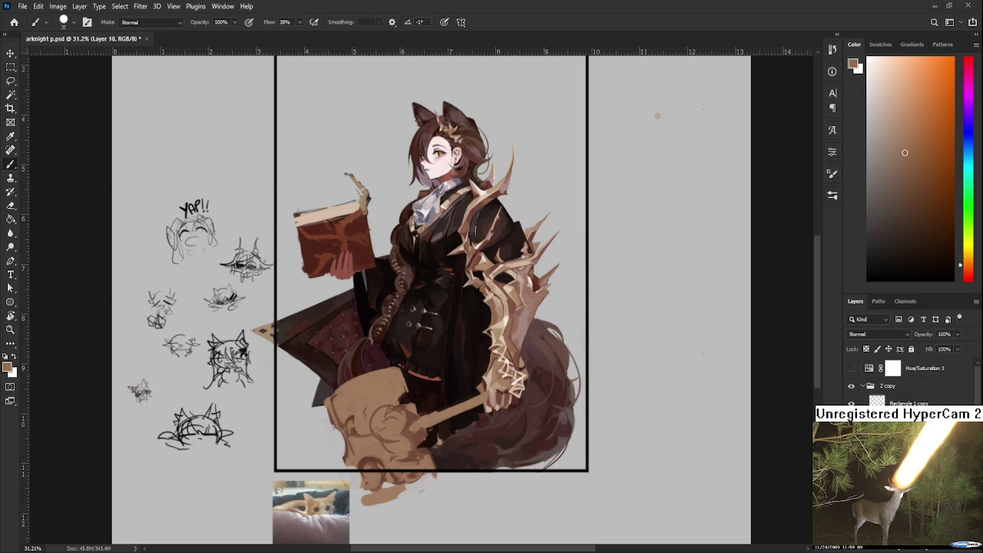
- Sample darker red-brown tones from the creature's tail
left_click(414, 412, "alt")
left_click(413, 413, "alt")
left_click(413, 409, "alt")
left_click(412, 410, "alt")
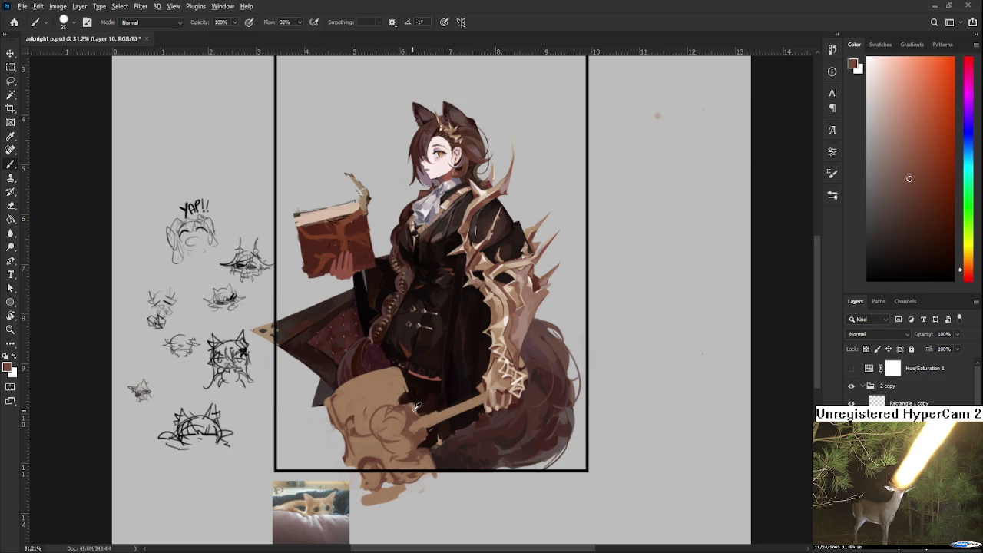
left_click(411, 411, "alt")
left_click(412, 420, "alt")
left_click(409, 430, "alt")
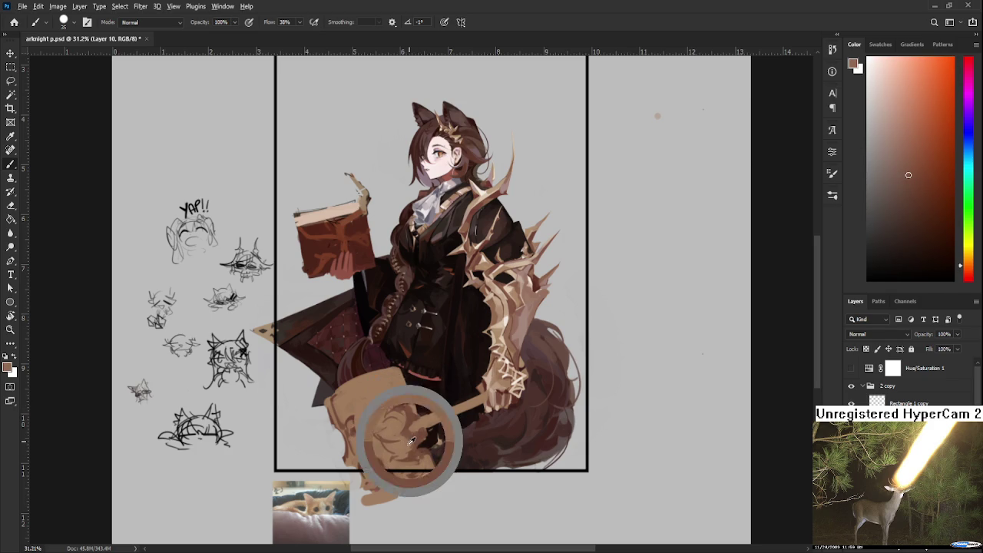
- Pick a darker brown and paint shading across the creature's head
left_click(398, 458, "alt")
left_click(356, 430, "alt")
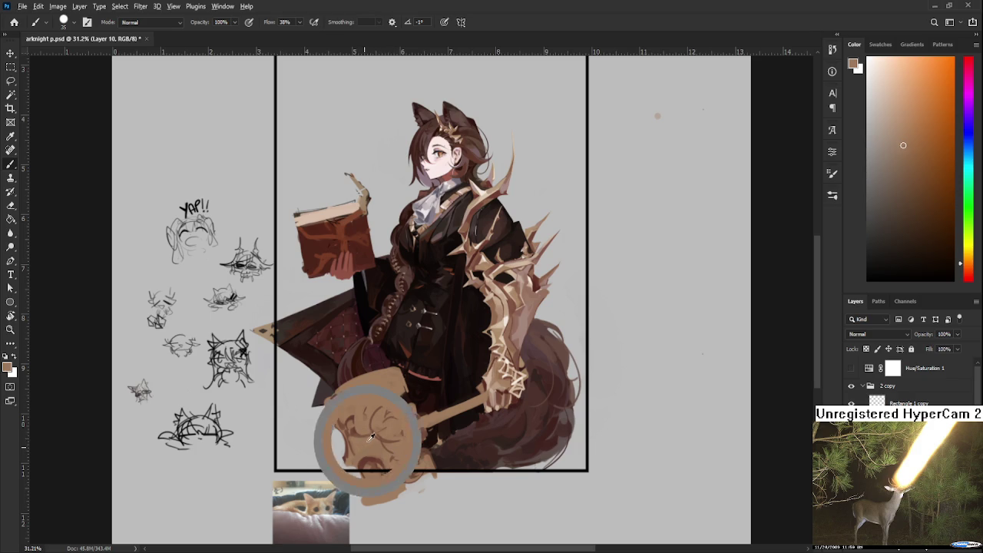
left_click(364, 422, "alt")
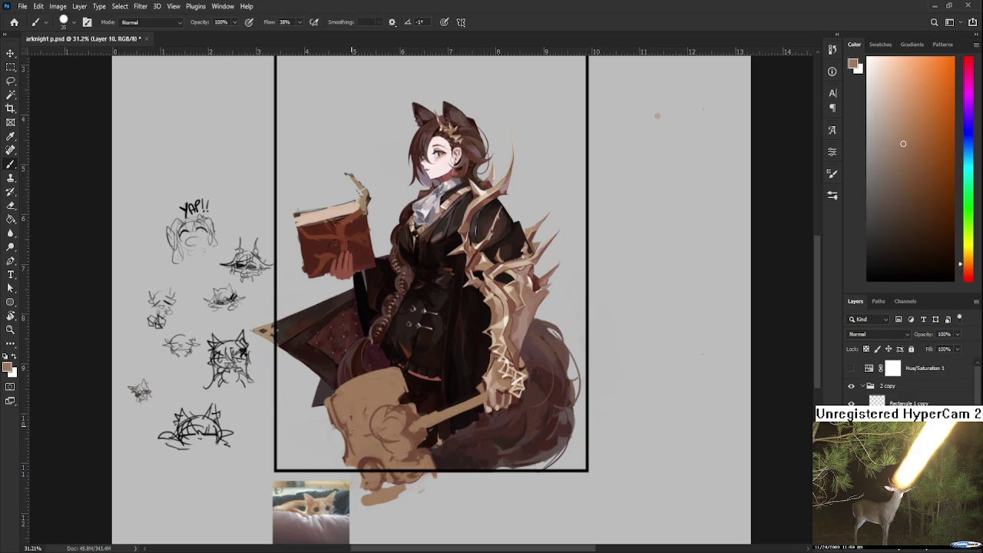
left_click(350, 436, "alt")
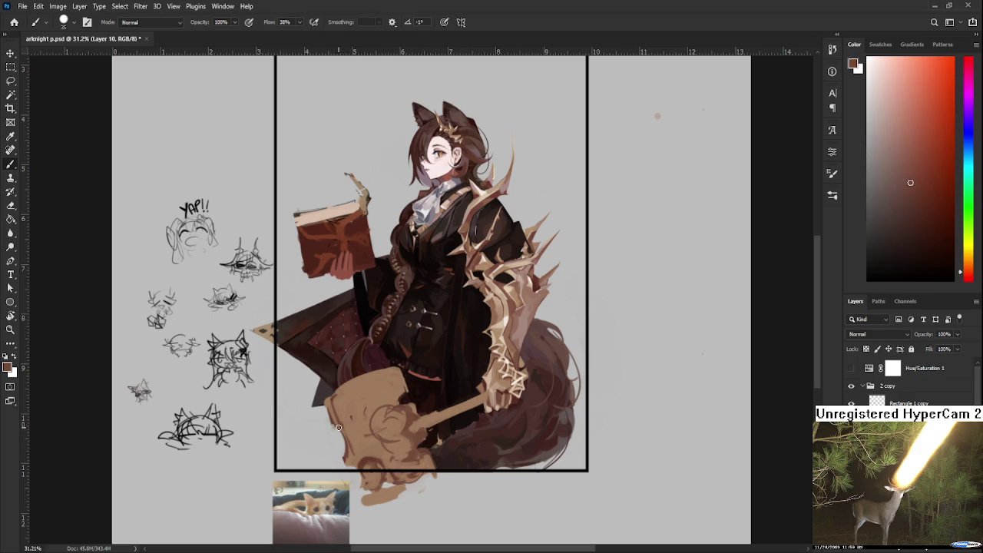
left_click_drag(358, 437, 342, 428)
- Add small dark reddish-brown marks on the creature's head
left_click(360, 429, "alt")
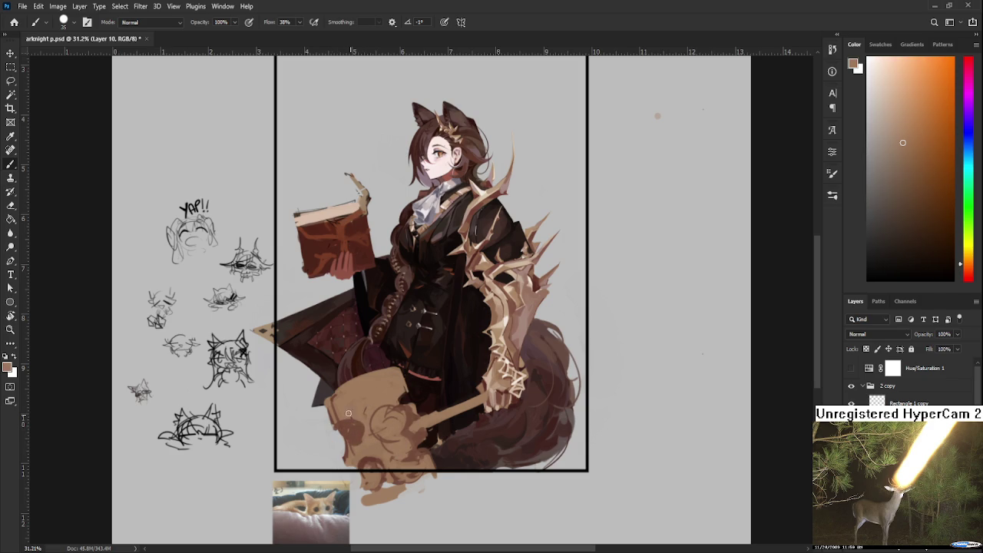
left_click(367, 435, "alt")
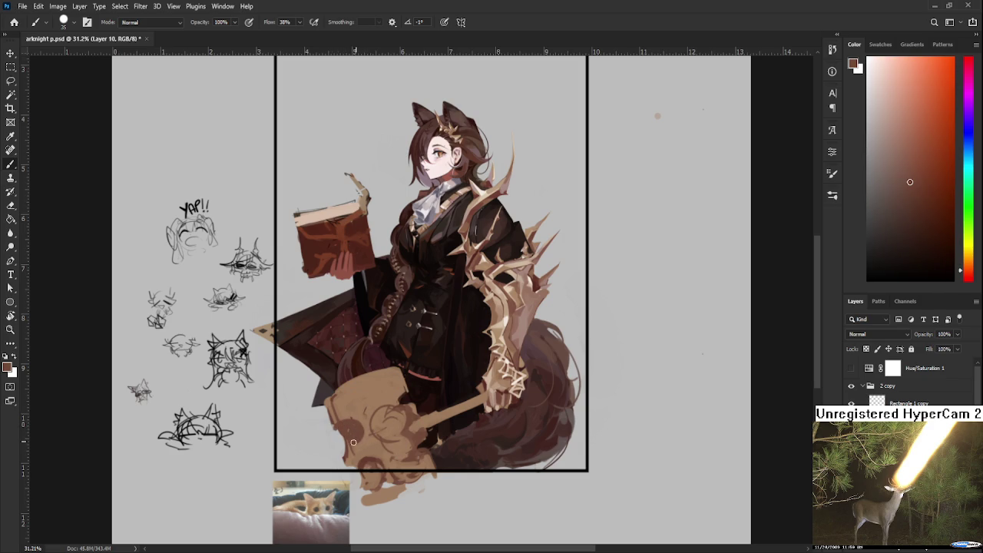
left_click_drag(347, 446, 347, 432)
scroll(357, 441, "down", 2)
- Brush dark brown along the creature's underside and resample nearby tones
left_click_drag(360, 434, 372, 458)
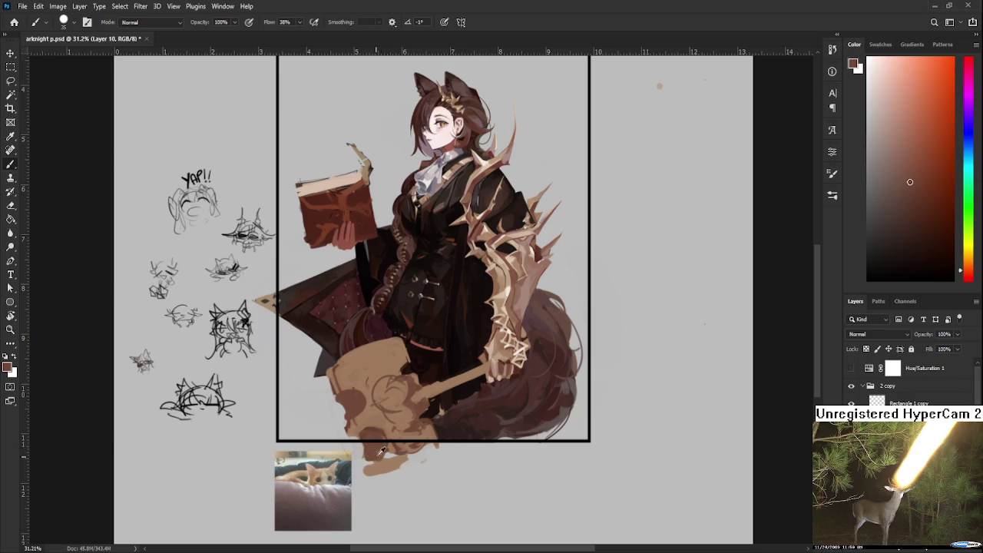
left_click(375, 428, "alt")
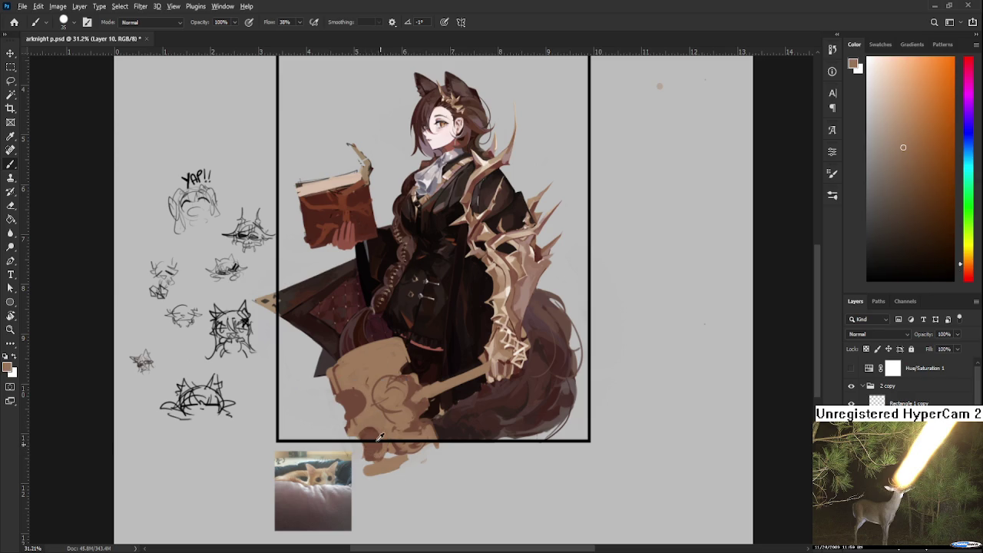
left_click(379, 436, "alt")
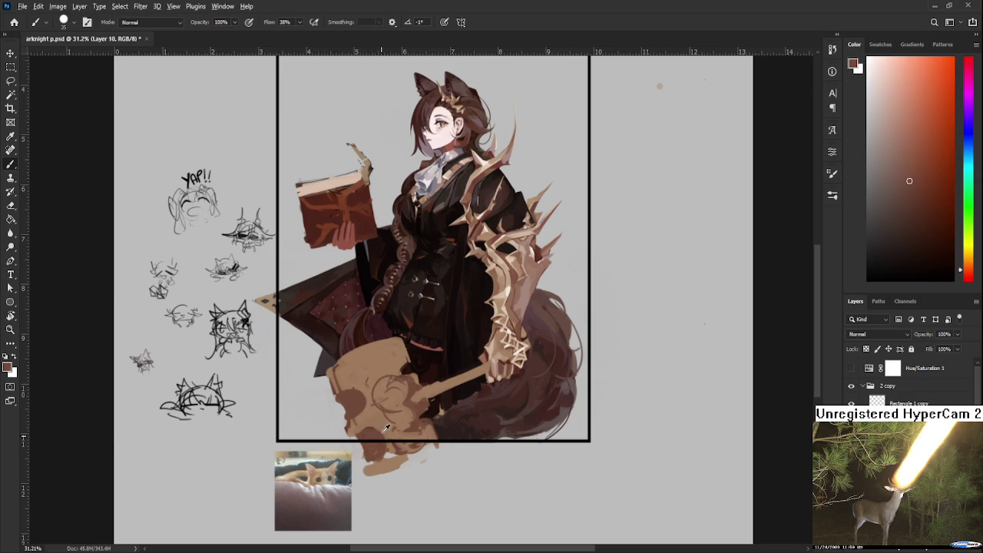
left_click(374, 423, "alt")
left_click(367, 419, "alt")
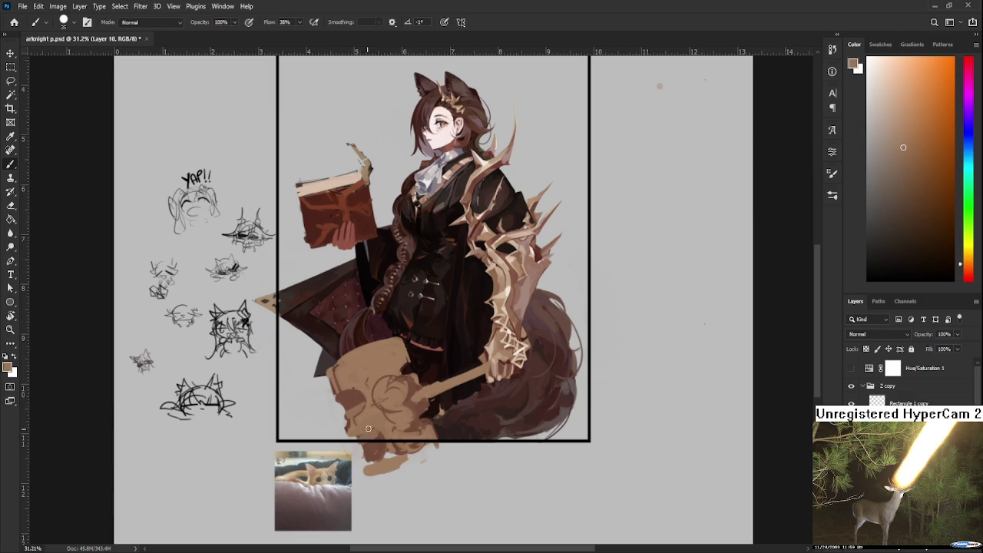
- Paint a short light tan stroke at the creature's lower left edge
left_click(361, 391, "alt")
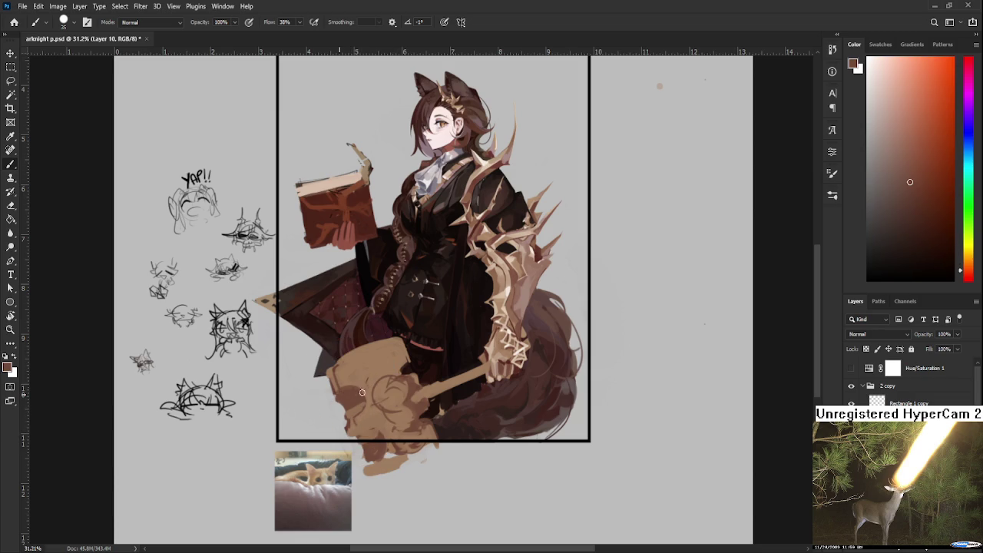
left_click(352, 406, "alt")
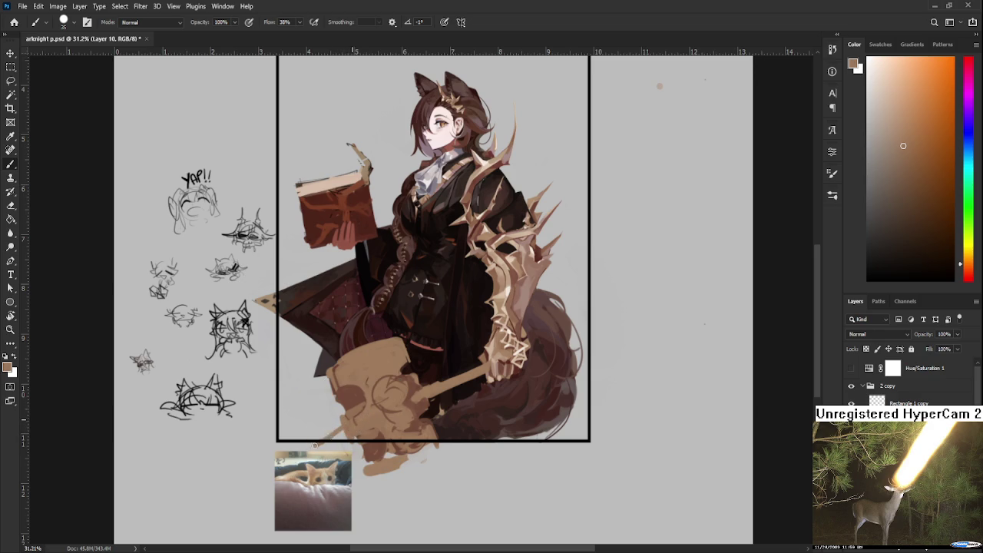
left_click_drag(323, 445, 346, 430)
key("ctrl+z")
key("ctrl+shift+z")
- Load a darker reddish-brown sampled from the creature
left_click(388, 439, "alt")
left_click(376, 438, "alt")
left_click(380, 444, "alt")
- Sample darker, redder browns from the creature's face
left_click(374, 415, "alt")
left_click(378, 443, "alt")
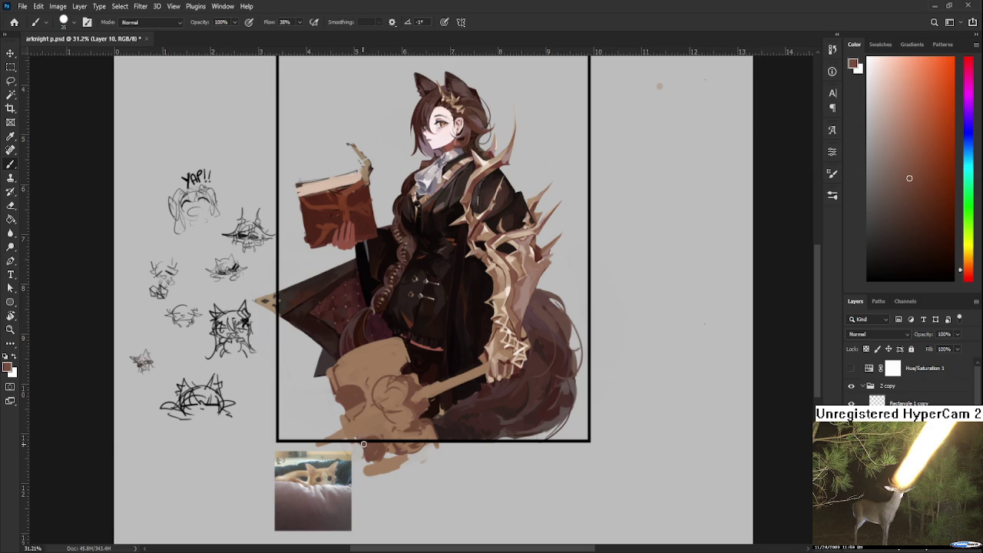
left_click(377, 431, "alt")
left_click(375, 447, "alt")
left_click(377, 444, "alt")
left_click(371, 451, "alt")
- Pick lighter orange-browns, then a dark red-brown, briefly toggling the eraser
left_click(382, 438, "alt")
left_click(378, 447, "alt")
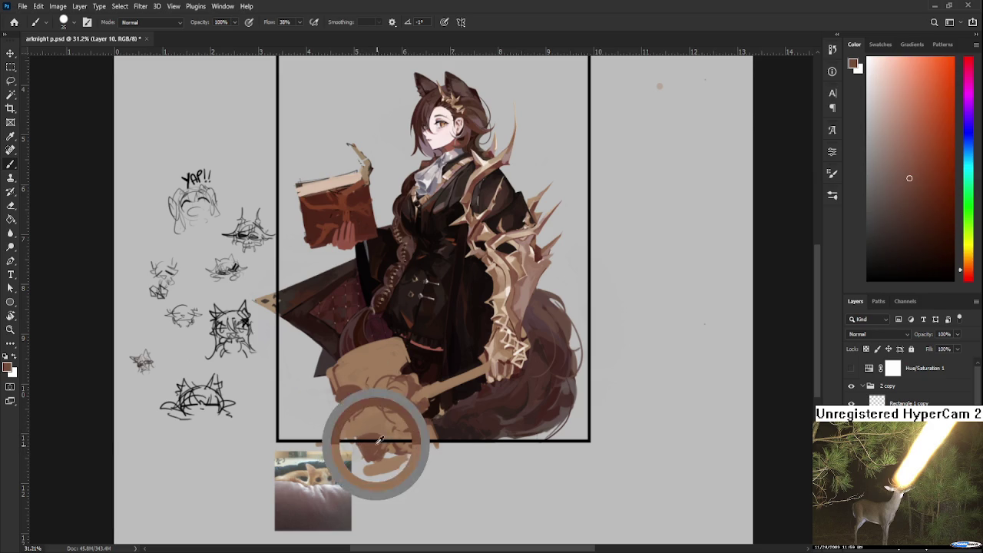
left_click(381, 434, "alt")
left_click(367, 441, "alt")
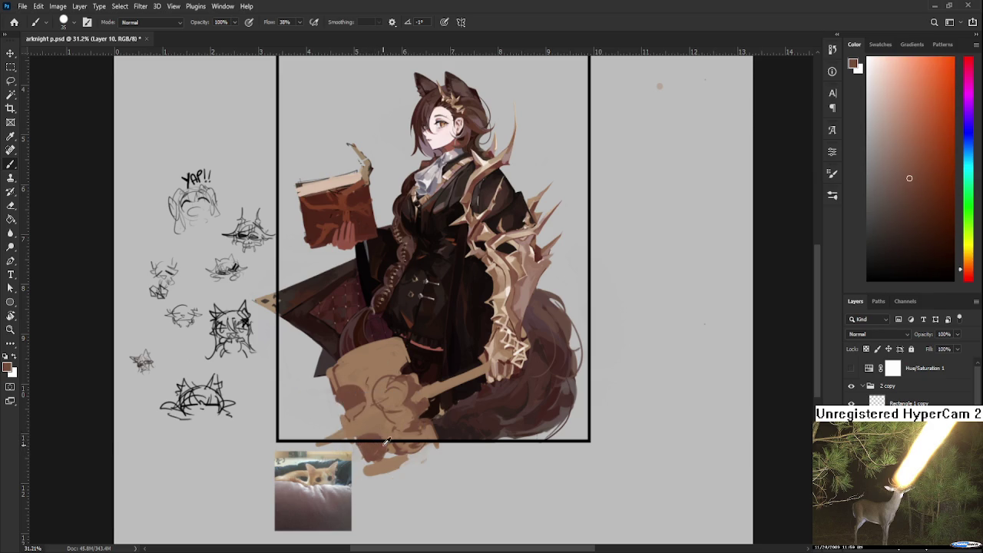
left_click(366, 449, "alt")
key("e")
key("b")
- Resample the creature's brown tones and paint darker reddish-brown shading
left_click(382, 427, "alt")
left_click(376, 433, "alt")
left_click(372, 444, "alt")
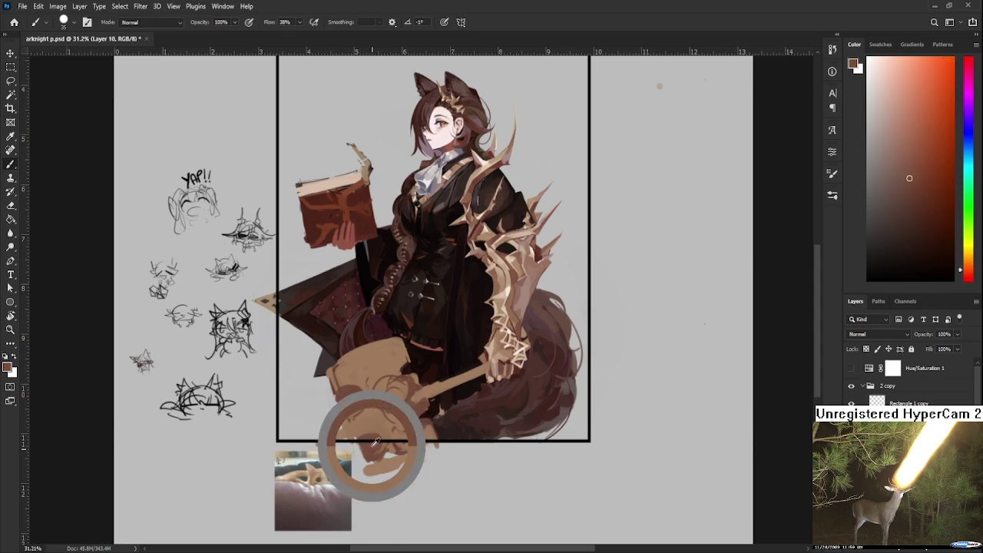
left_click(381, 432, "alt")
left_click(380, 430, "alt")
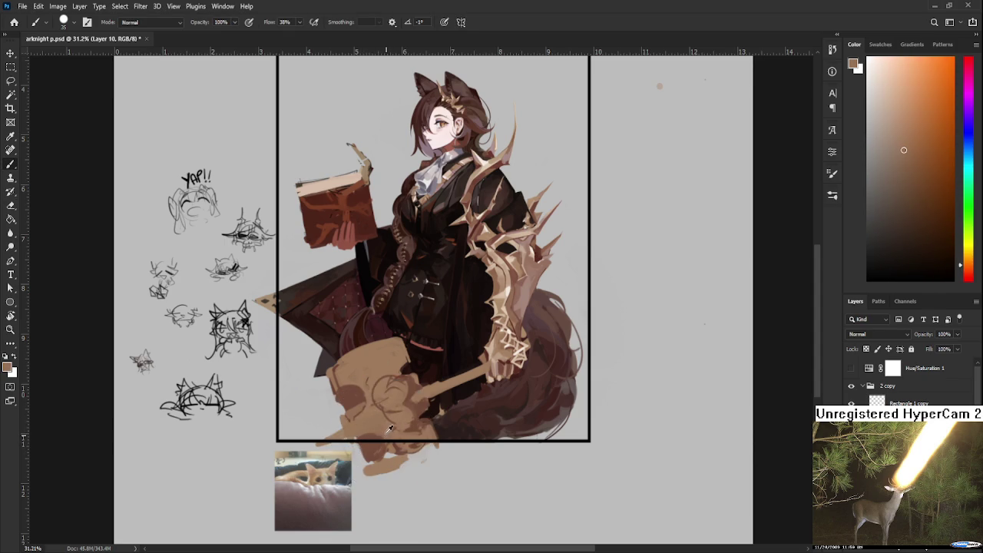
left_click(376, 436, "alt")
left_click(369, 440, "alt")
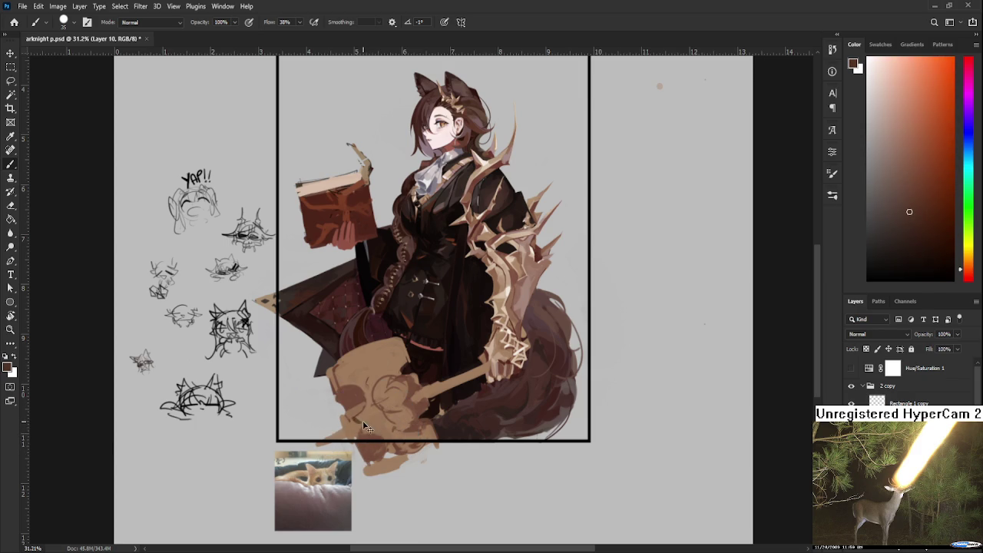
- Sample lighter browns from the head, then a darker reddish brown
left_click(369, 422, "alt")
left_click(366, 414, "alt")
left_click(367, 415, "alt")
left_click(367, 413, "alt")
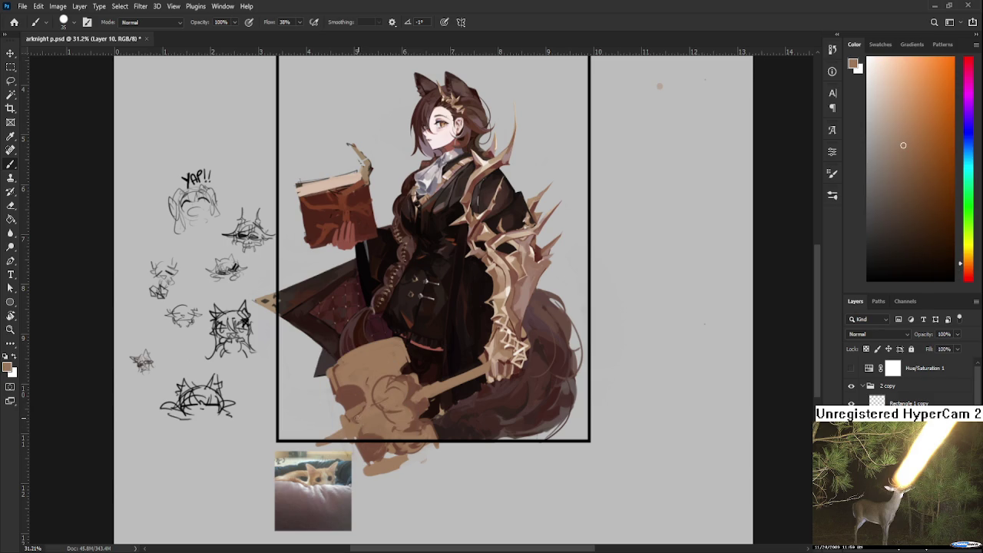
left_click(359, 398, "alt")
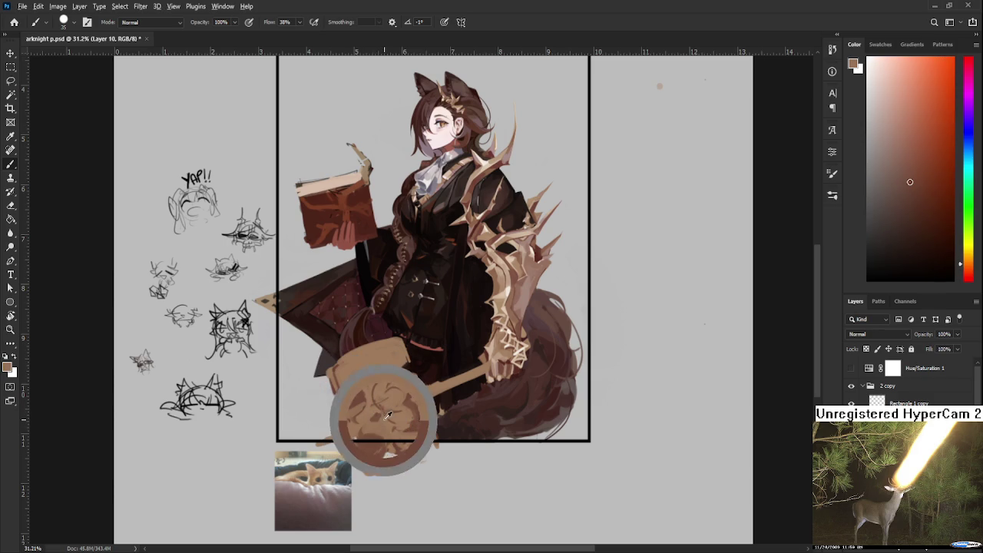
- Finish with orange-brown and tan shades sampled over the creature's head
left_click(380, 421, "alt")
left_click(369, 409, "alt")
left_click(391, 419, "alt")
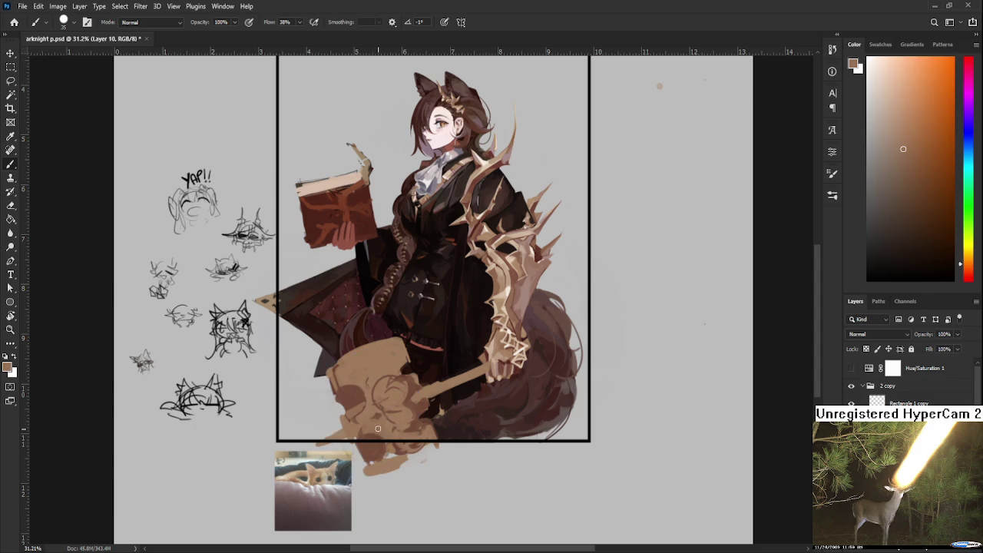
left_click(372, 453, "alt")
left_click(376, 433, "alt")
- Sample light and darker tans to lighten the creature's body
left_click(379, 427, "alt")
left_click(389, 398, "alt")
left_click(412, 392, "alt")
left_click(402, 400, "alt")
left_click(396, 405, "alt")
left_click(409, 407, "alt")
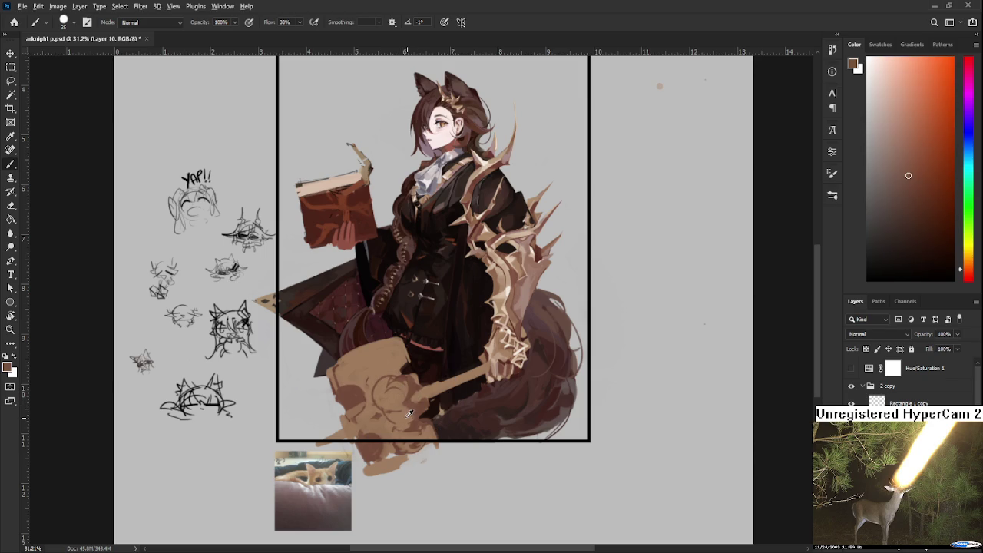
left_click(405, 413, "alt")
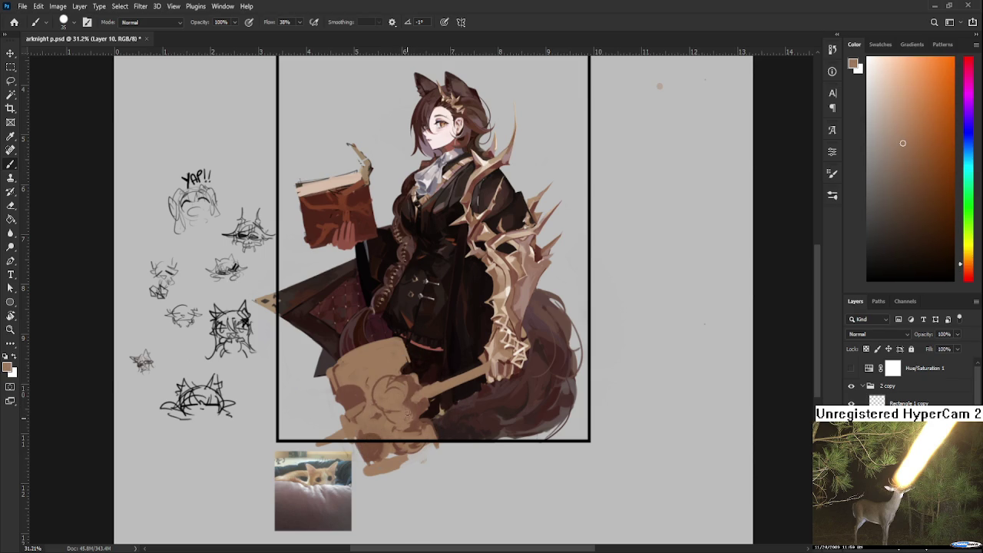
- Alternate darker brown and lighter tan picks while shading the creature
left_click(408, 412, "alt")
left_click(411, 415, "alt")
left_click(415, 418, "alt")
left_click(411, 421, "alt")
left_click(405, 423, "alt")
left_click(399, 426, "alt")
left_click(411, 413, "alt")
left_click(407, 408, "alt")
left_click(421, 419, "alt")
left_click(425, 428, "alt")
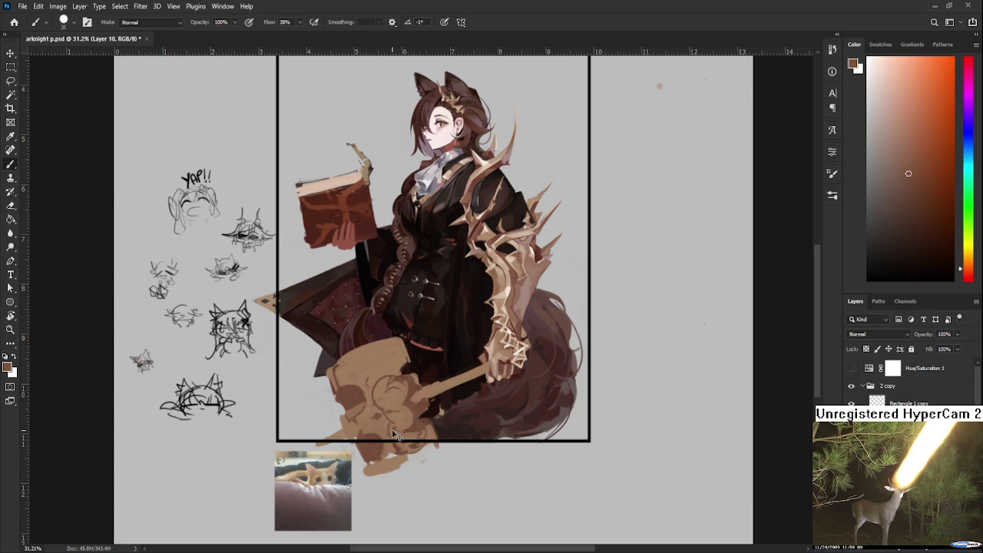
- Paint darker browns sampled from the creature's head
left_click(392, 434, "alt")
left_click(395, 424, "alt")
left_click(392, 413, "alt")
left_click(409, 412, "alt")
left_click(411, 406, "alt")
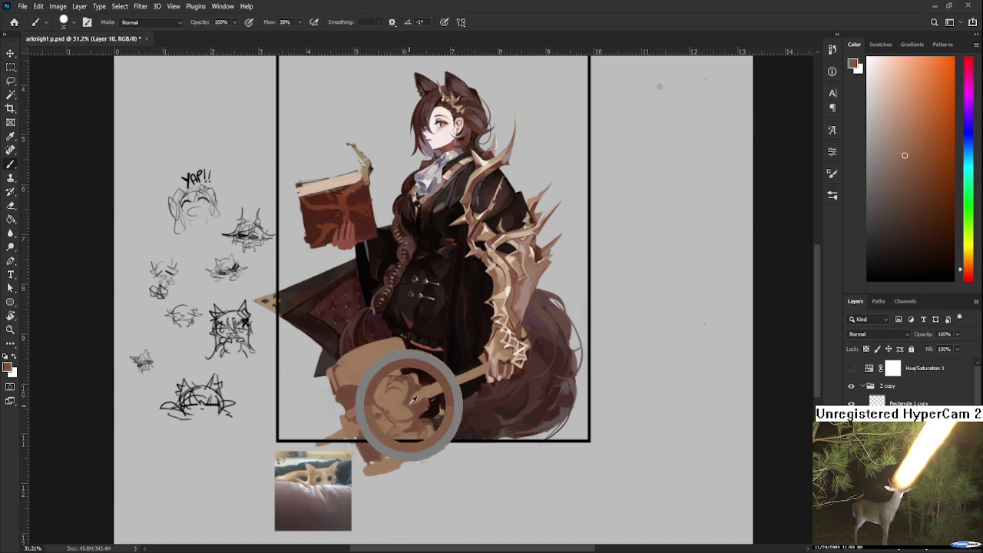
left_click(384, 412, "alt")
- Add orange-brown highlights and brown mid-tones on the head
left_click(397, 396, "alt")
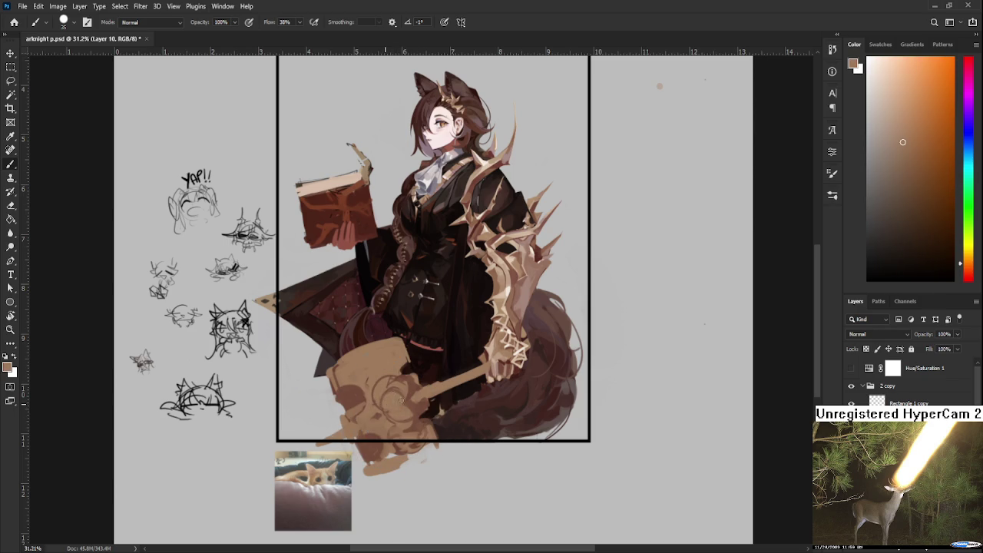
left_click(399, 400, "alt")
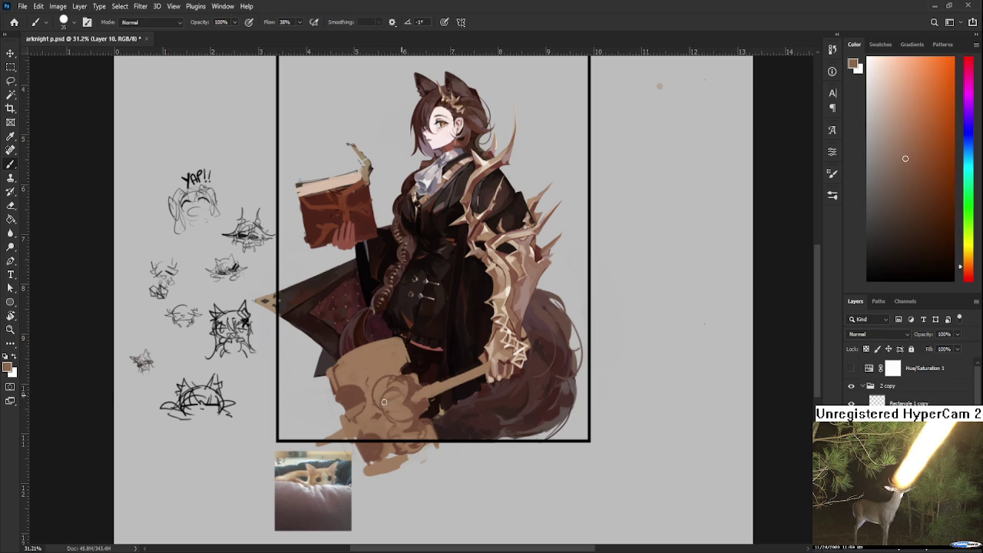
left_click(404, 395, "alt")
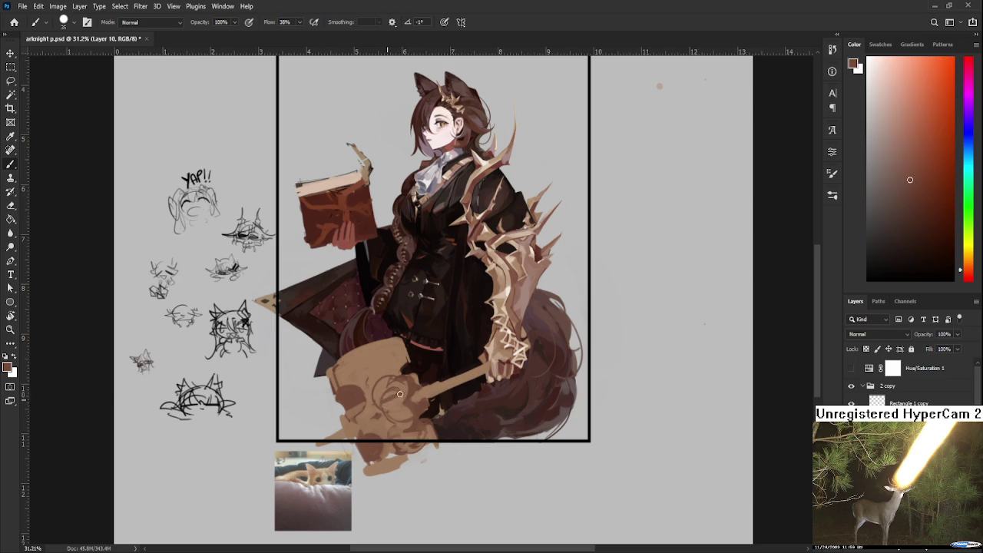
left_click(398, 396, "alt")
left_click(404, 406, "alt")
left_click(405, 397, "alt")
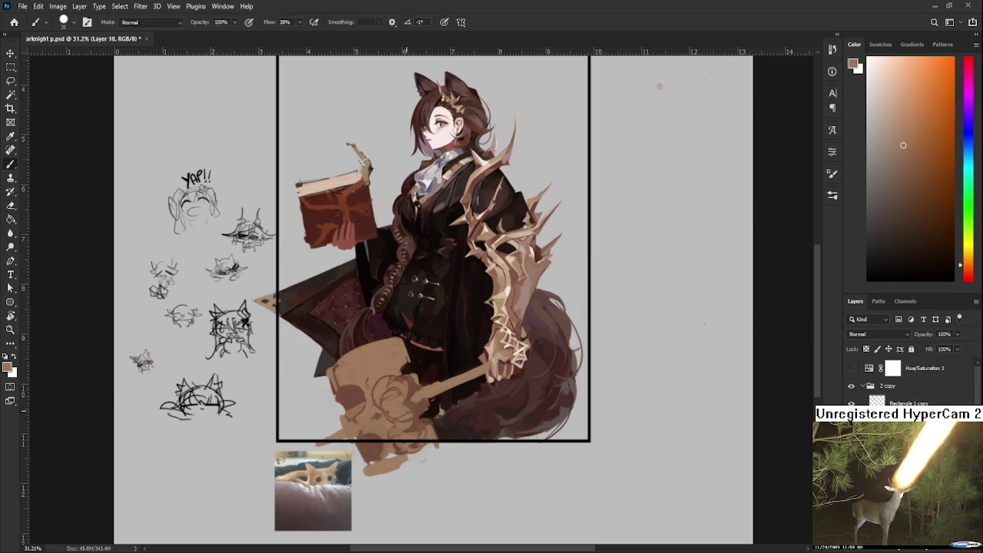
- Render dark brown shadows on the upper head with lighter orange-brown accents
left_click(410, 352, "alt")
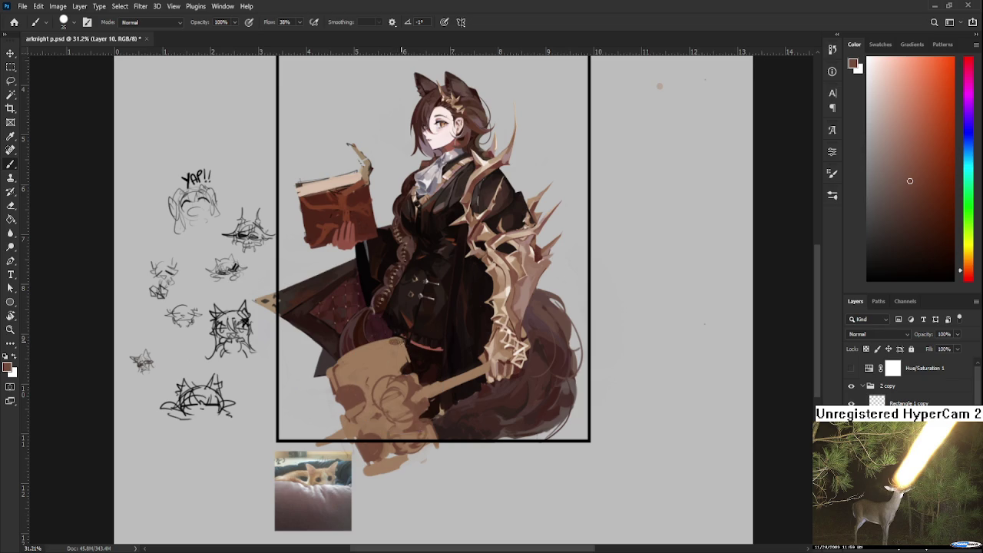
left_click(391, 346, "alt")
left_click(393, 348, "alt")
left_click(364, 363, "alt")
left_click(350, 372, "alt")
left_click(348, 373, "alt")
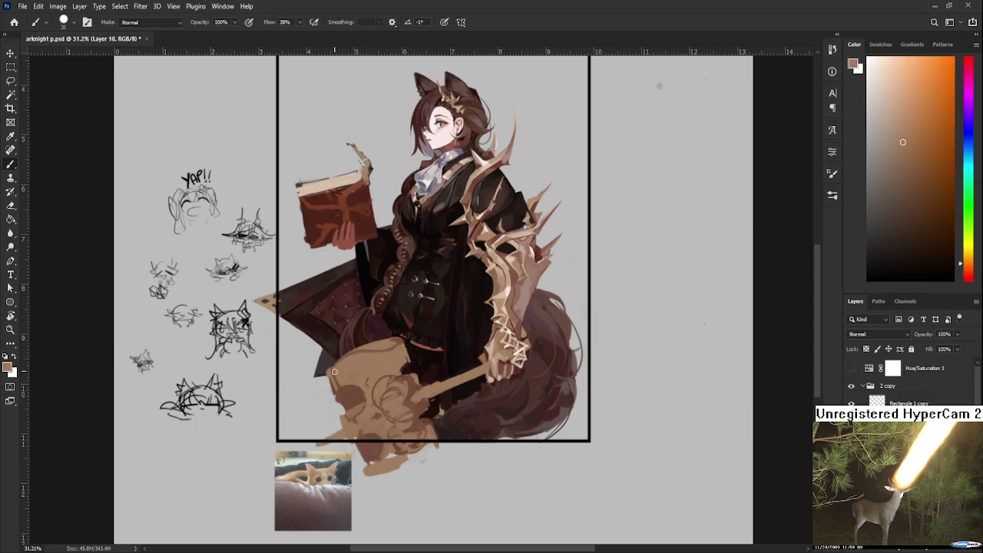
left_click(363, 382, "alt")
left_click(344, 364, "alt")
left_click(355, 395, "alt")
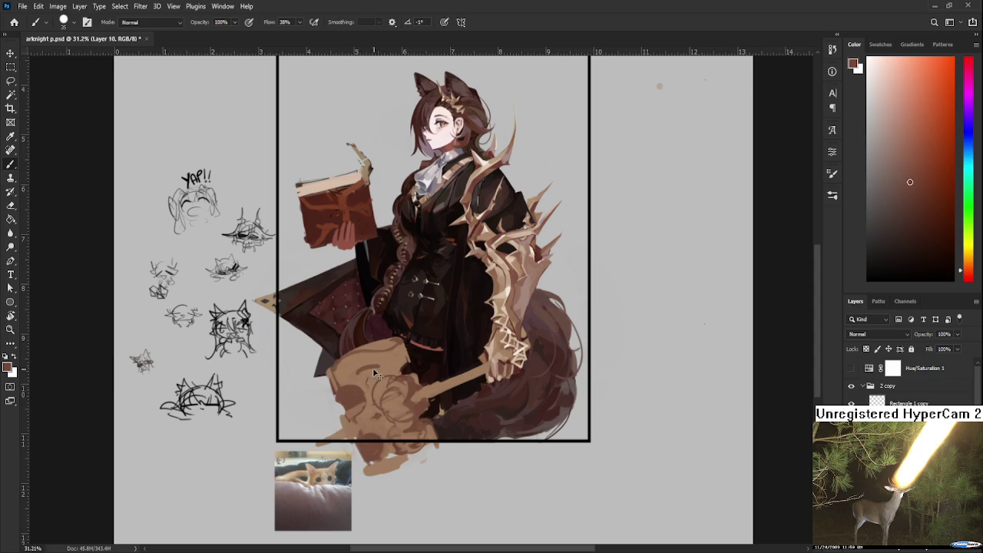
- Repeatedly resample a warmer lighter brown while blending the head
left_click(375, 367, "alt")
left_click(375, 369, "alt")
left_click(375, 369, "alt")
left_click(375, 370, "alt")
left_click(374, 371, "alt")
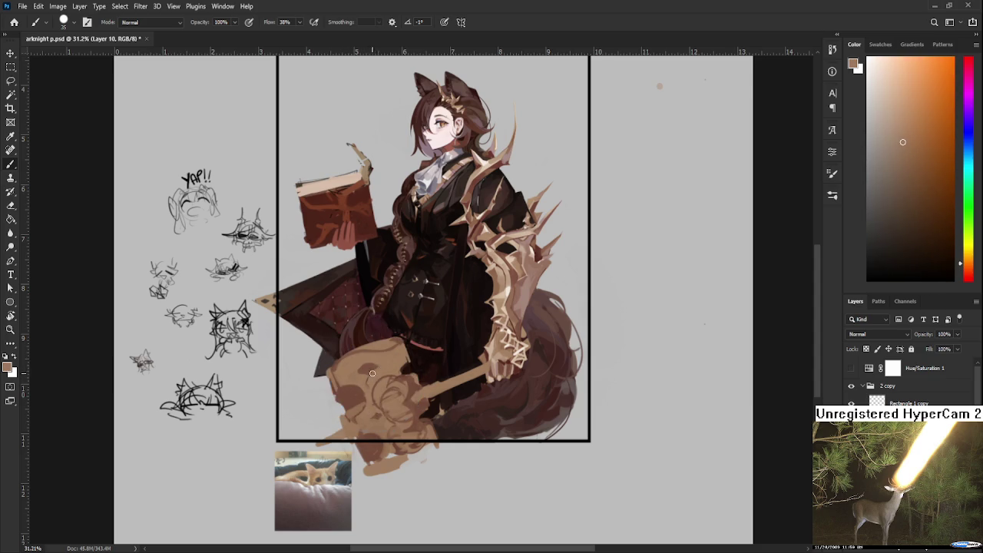
left_click(373, 371, "alt")
left_click(372, 368, "alt")
left_click(371, 367, "alt")
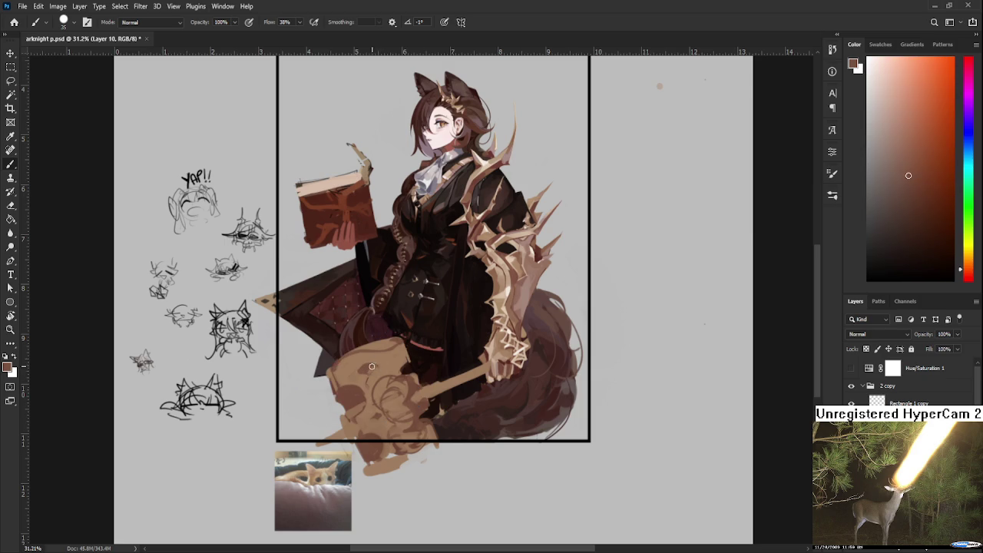
left_click(382, 365, "alt")
left_click(388, 362, "alt")
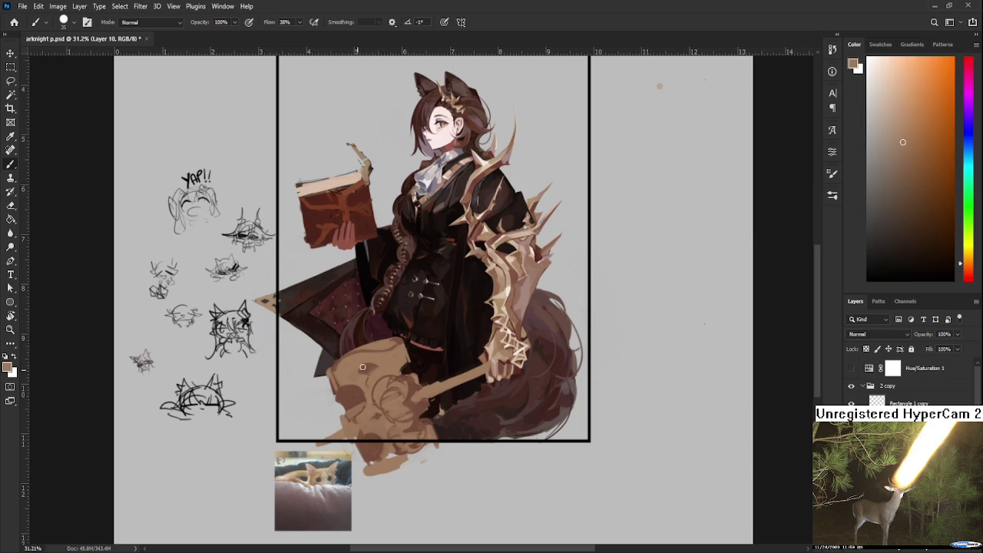
- Paint red-brown shadow tones and lighter orange-tan across the head
left_click(373, 367, "alt")
left_click(385, 362, "alt")
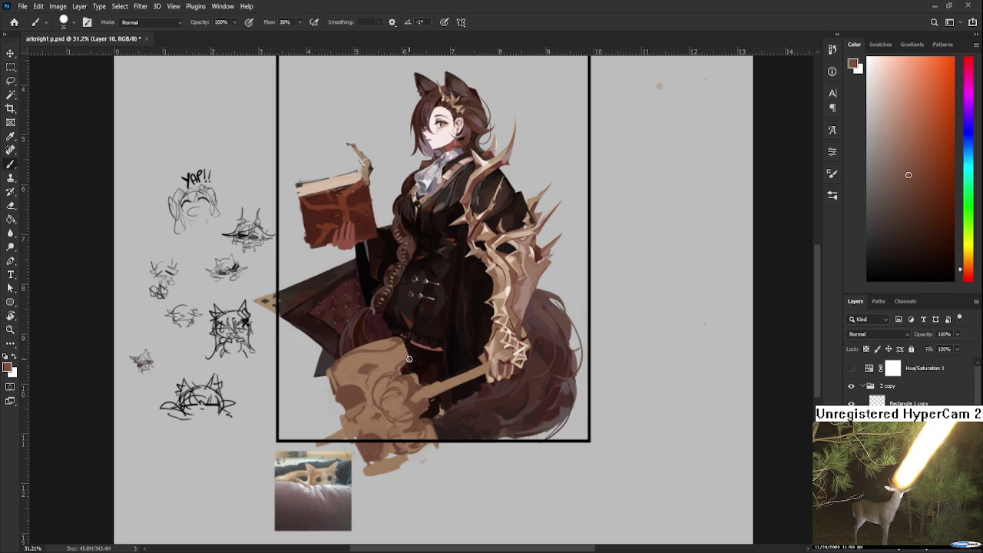
left_click(408, 358, "alt")
left_click(409, 360, "alt")
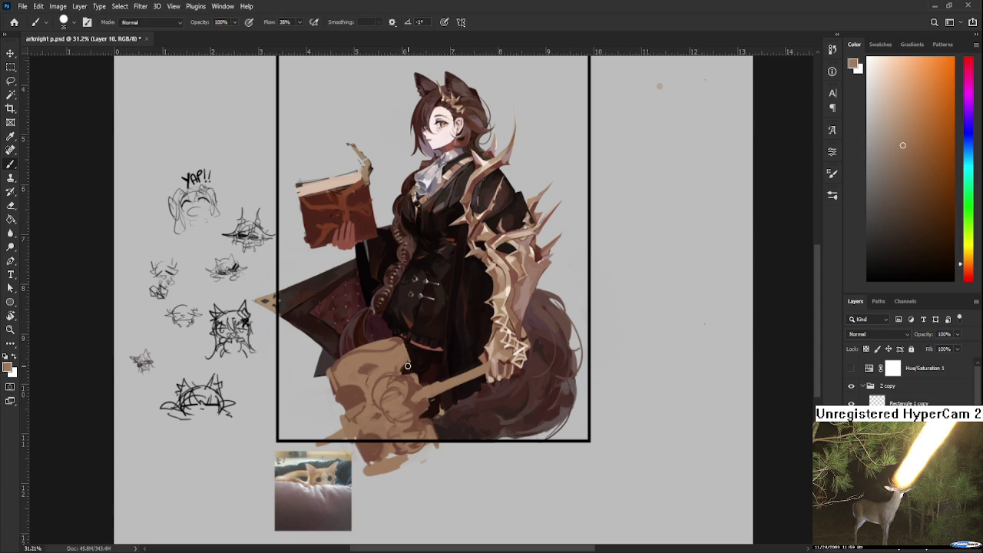
left_click(407, 367, "alt")
- Alternate tan highlights and red-brown shadows on the head's right side
left_click(424, 407, "alt")
left_click(419, 400, "alt")
left_click(423, 392, "alt")
left_click(418, 392, "alt")
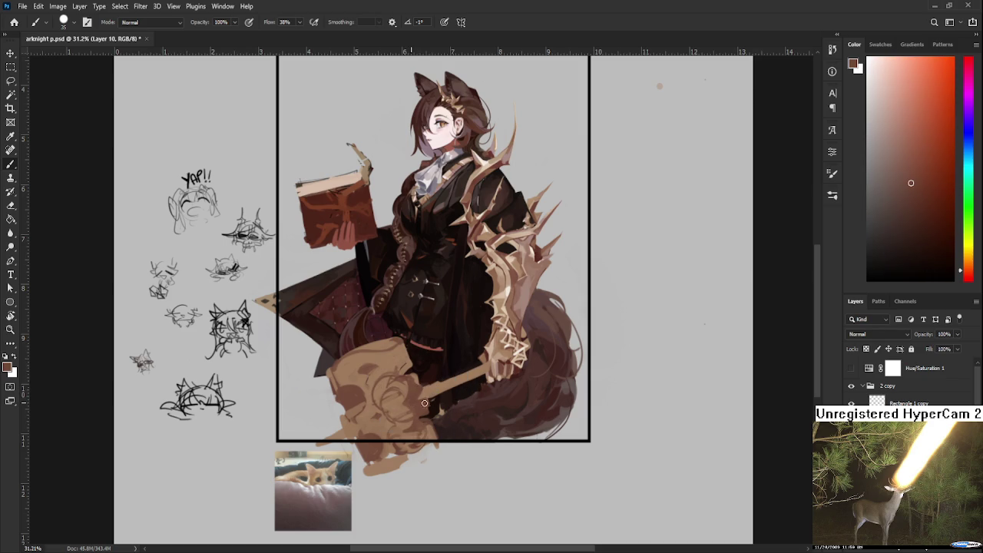
left_click(422, 398, "alt")
left_click(423, 399, "alt")
left_click(428, 402, "alt")
- Clean up the shading by toggling between eraser and brush
key("e")
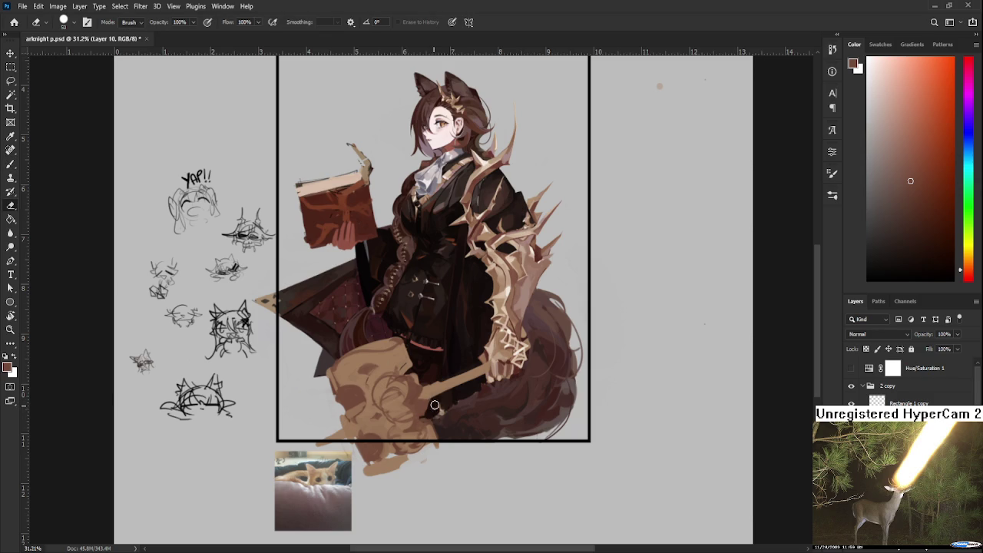
key("b")
left_click(419, 382, "alt")
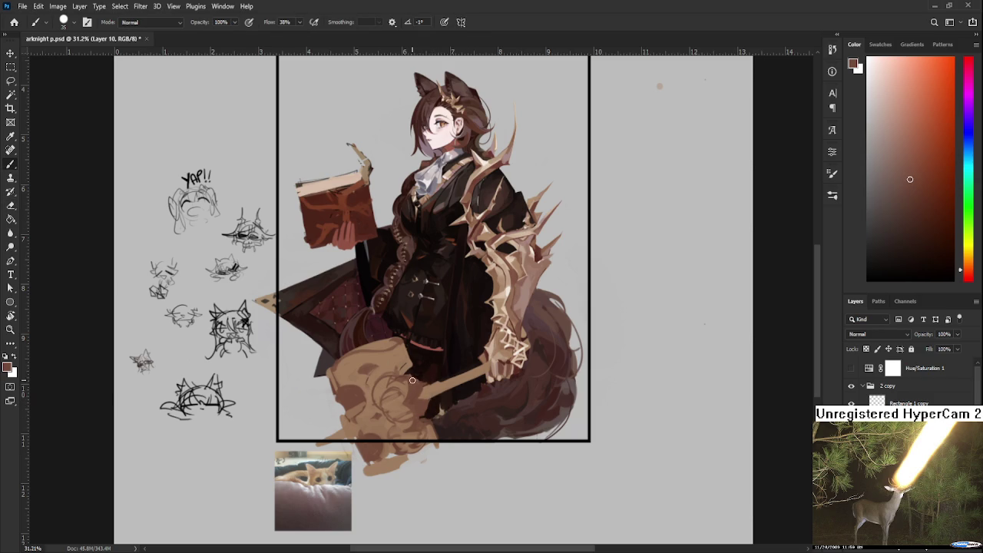
key("e")
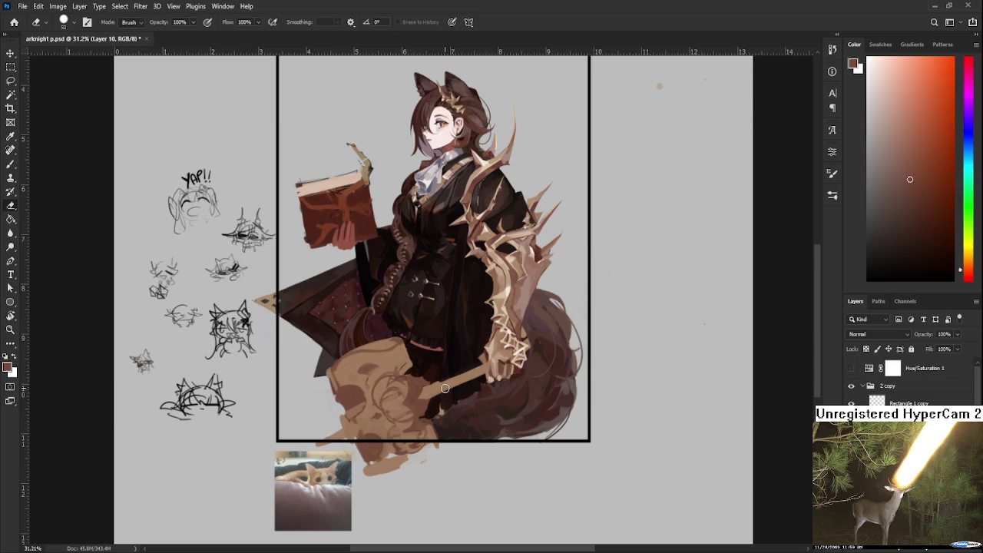
key("b")
left_click(425, 406, "alt")
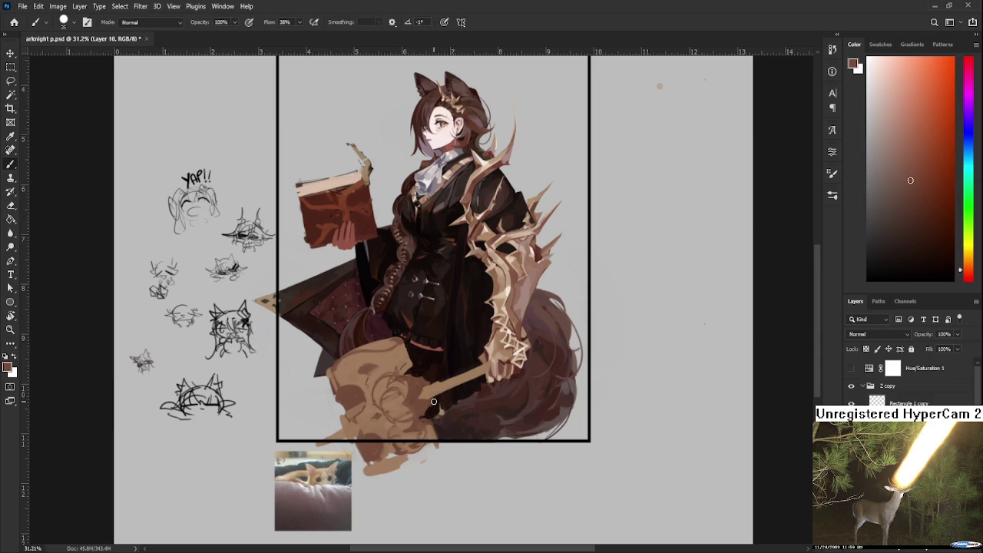
key("e")
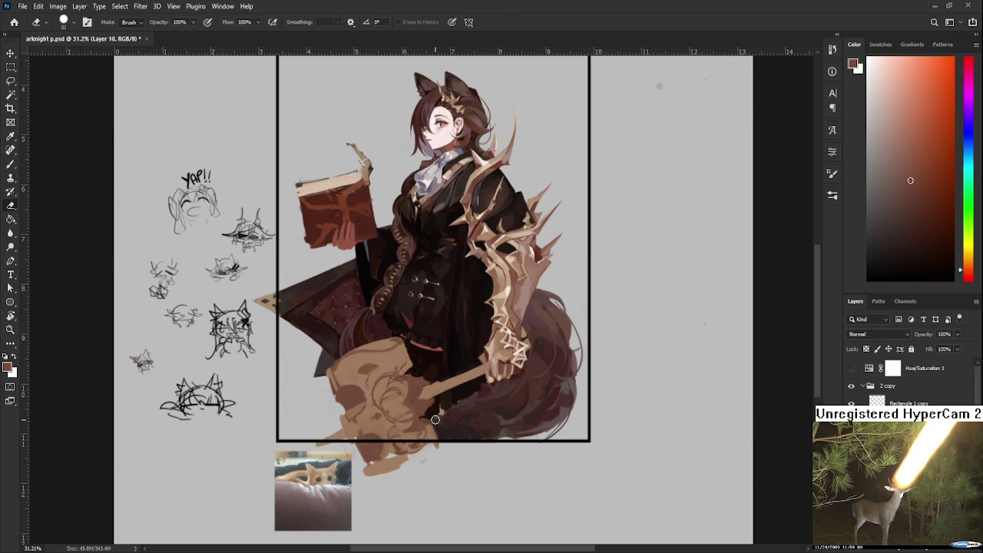
key("b")
- Darken the creature-tail junction with sampled near-black and red-brown shadow strokes
left_click(426, 402, "alt")
left_click(435, 403, "alt")
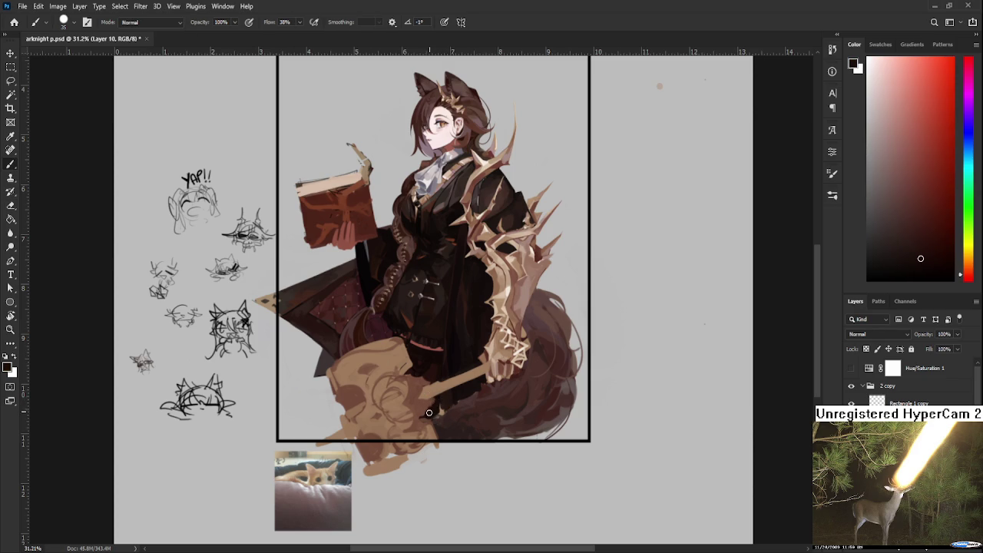
left_click(435, 403, "alt")
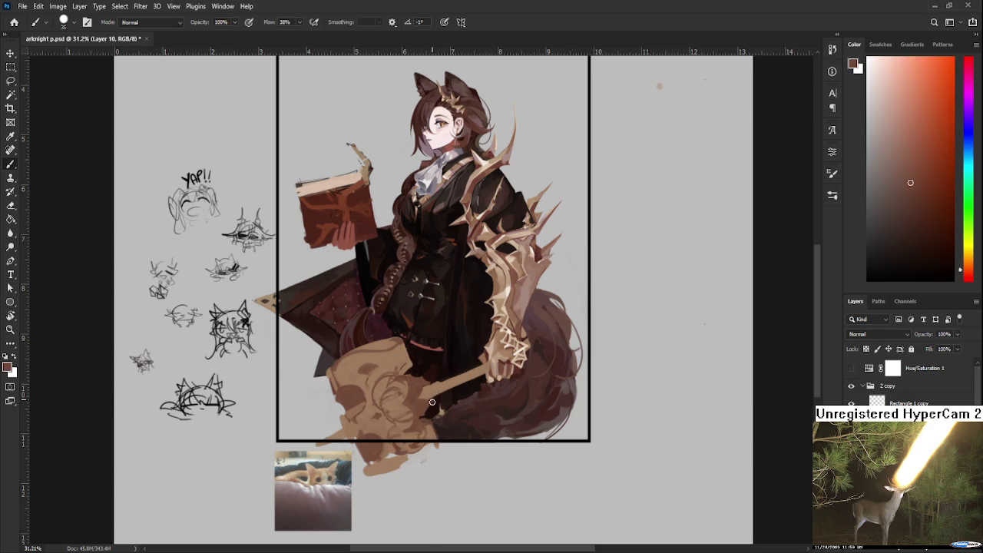
left_click(434, 406, "alt")
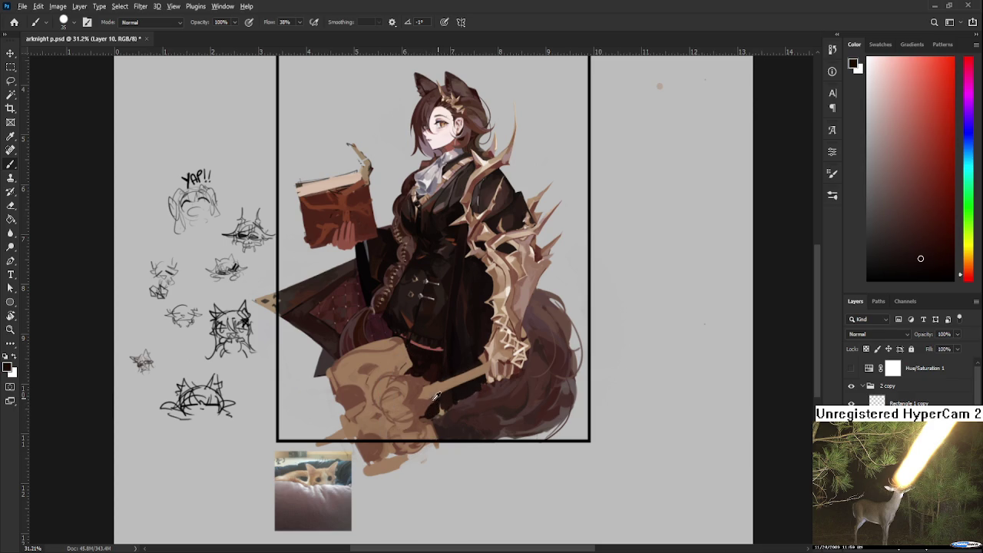
left_click(425, 401, "alt")
left_click(424, 399, "alt")
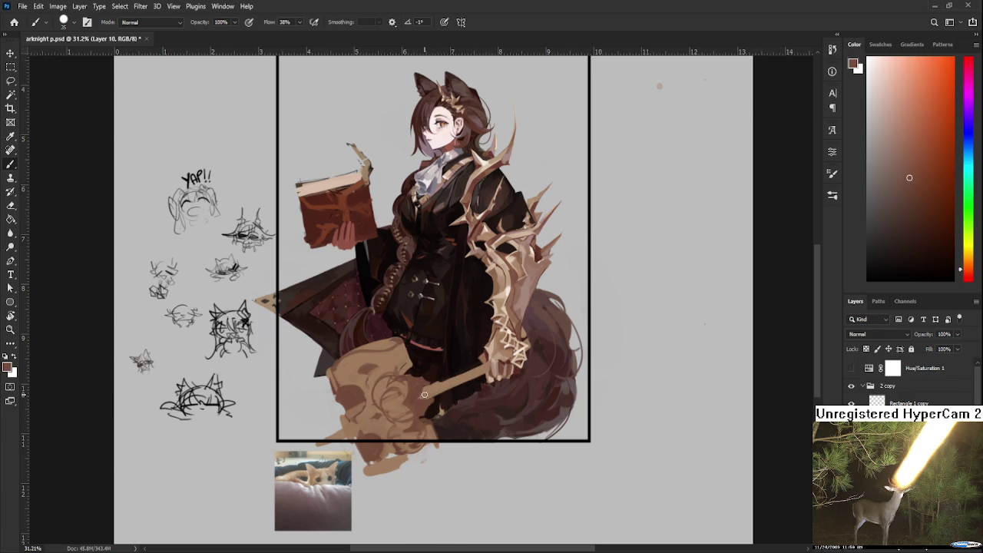
- Work lighter browns and creature tan into the shadow edge, touching up with the eraser
left_click(434, 390, "alt")
left_click(424, 382, "alt")
left_click(443, 381, "alt")
left_click(435, 384, "alt")
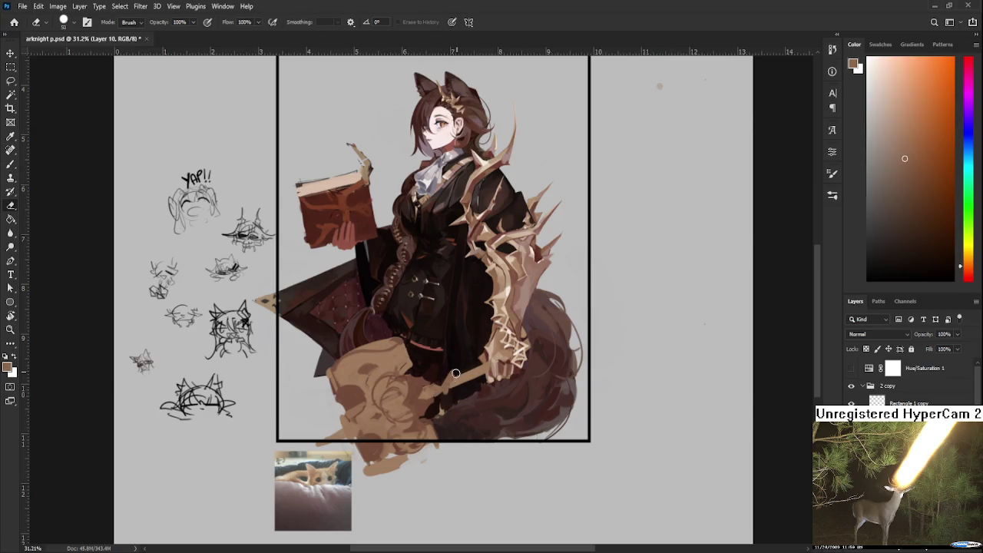
left_click(456, 382, "alt")
left_click(456, 378, "alt")
key("e")
key("b")
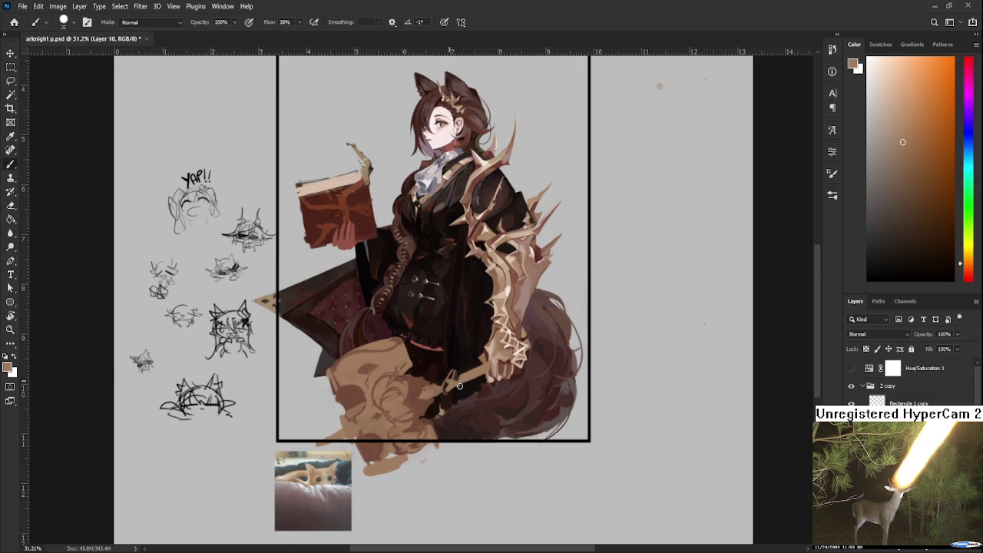
key("e")
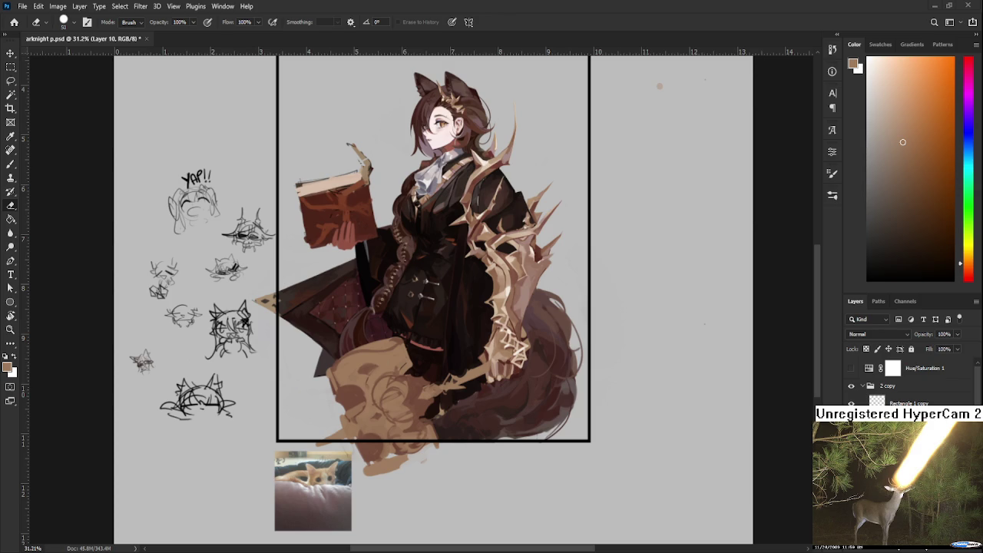
- Blend the tail edge using sampled dark brown, light tan, very dark red-brown and fur tones
key("b")
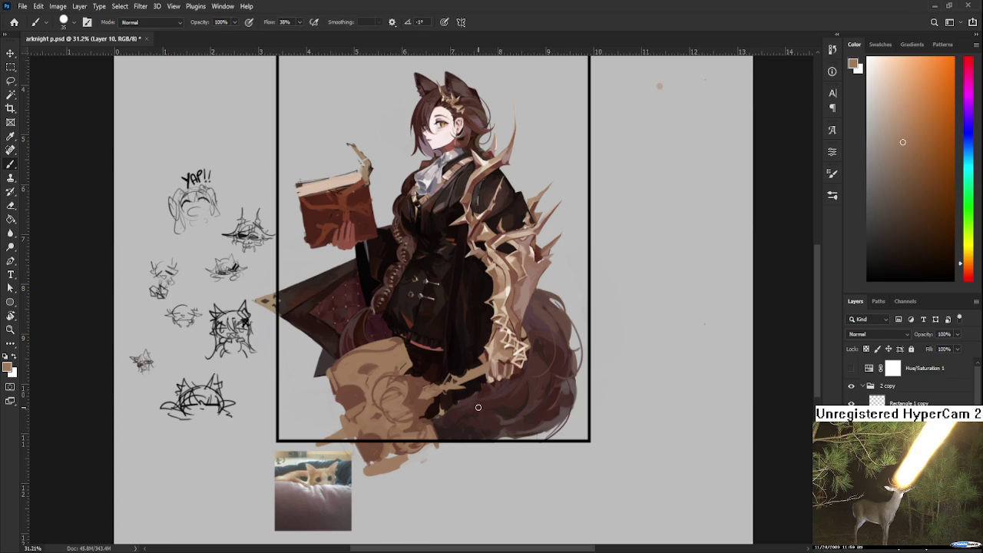
left_click(483, 416, "alt")
left_click(435, 378, "alt")
left_click(466, 383, "alt")
left_click(464, 380, "alt")
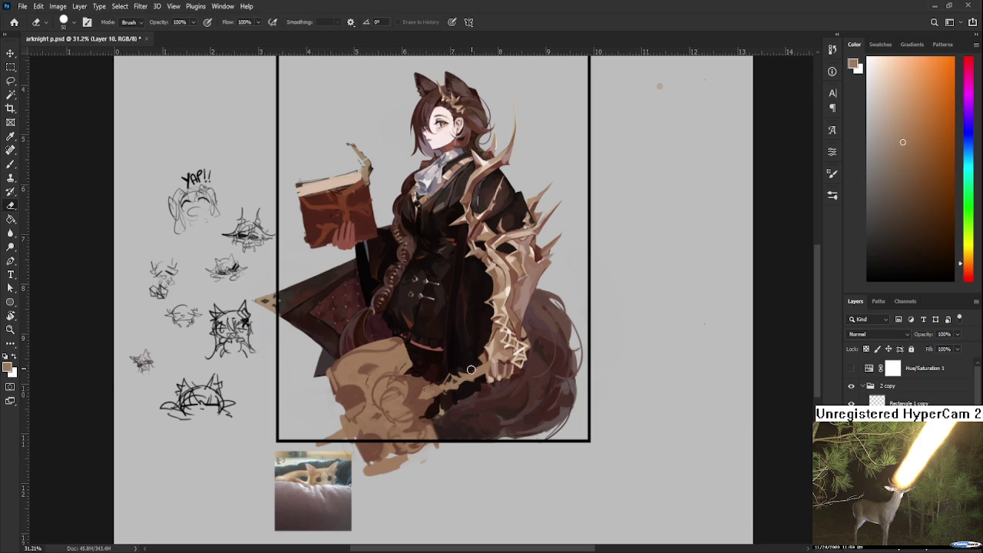
left_click(472, 364, "alt")
left_click(473, 374, "alt")
left_click(478, 372, "alt")
- Clean up the tail edge with the eraser and brush, ending on dark reddish-brown
key("e")
key("b")
key("e")
key("b")
key("e")
key("b")
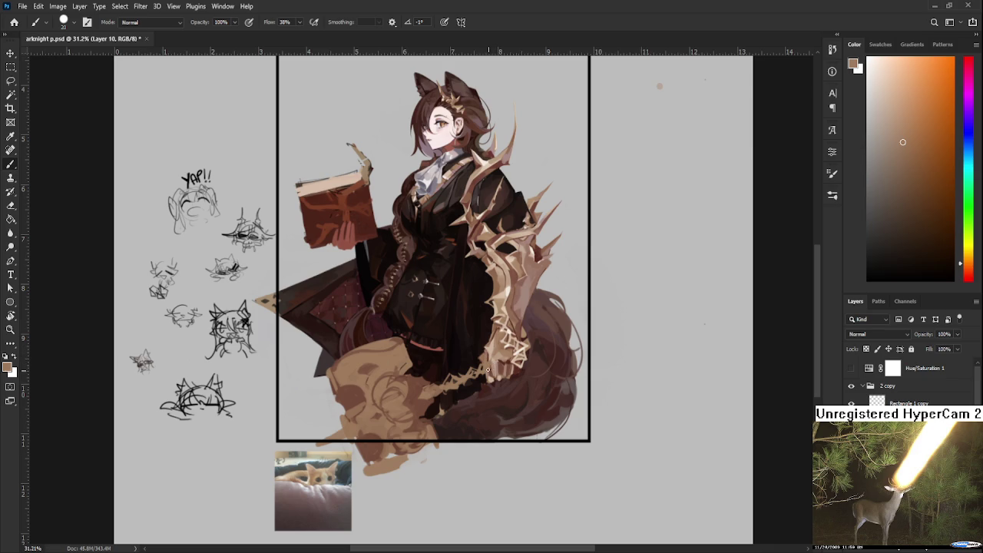
left_click(504, 363, "alt")
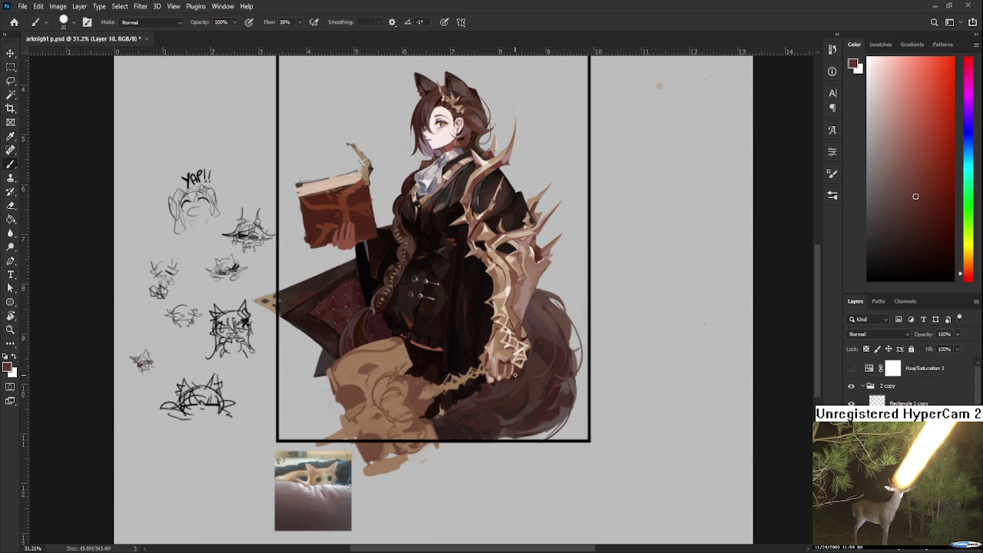
- Stroke tan and dark reddish-brown fur where the tail meets the creature
left_click(414, 394, "alt")
left_click(405, 404, "alt")
left_click(406, 405, "alt")
left_click(414, 405, "alt")
left_click(412, 398, "alt")
left_click(422, 399, "alt")
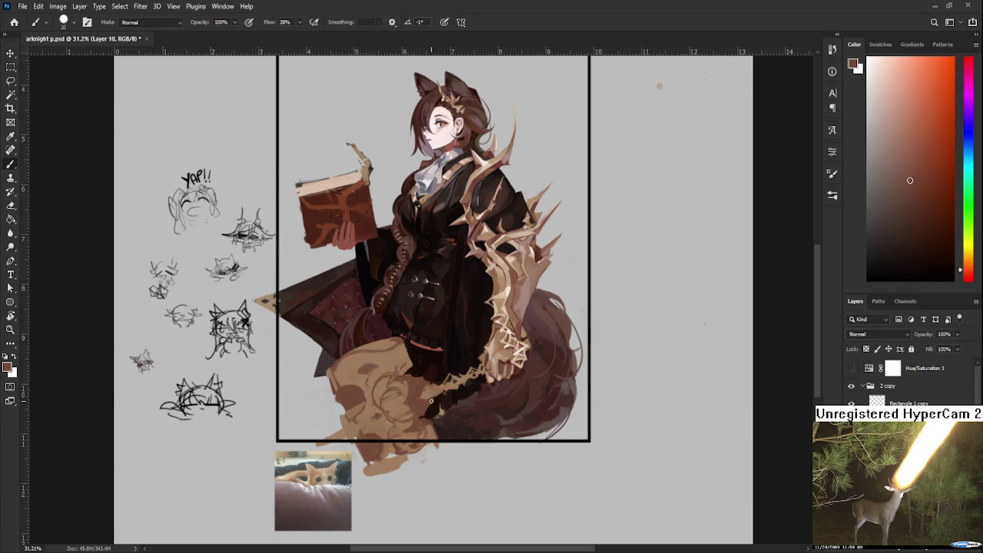
left_click(432, 389, "alt")
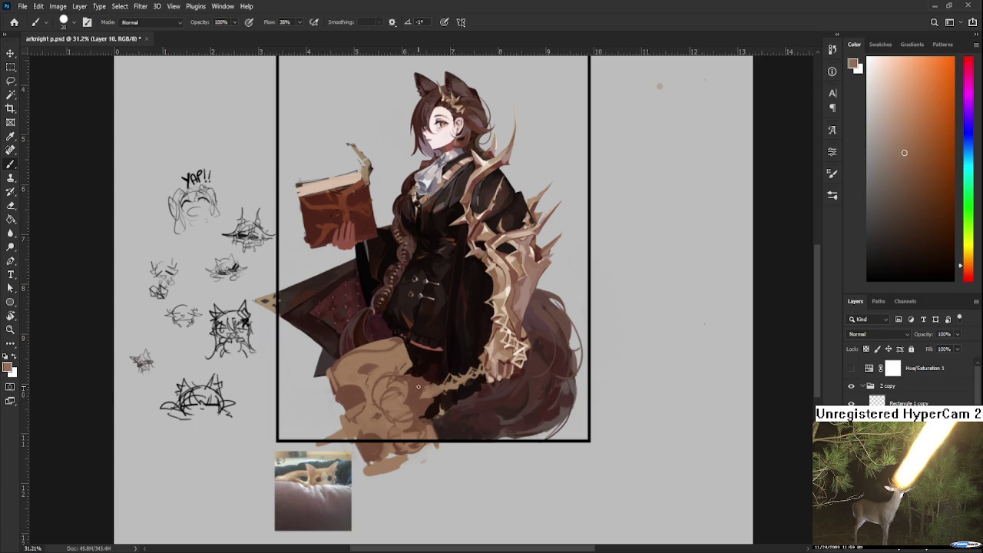
left_click(417, 393, "alt")
left_click(504, 350, "alt")
- Alternate darker red-brown and light beige strokes across the creature's fur
left_click(435, 386, "alt")
left_click(429, 390, "alt")
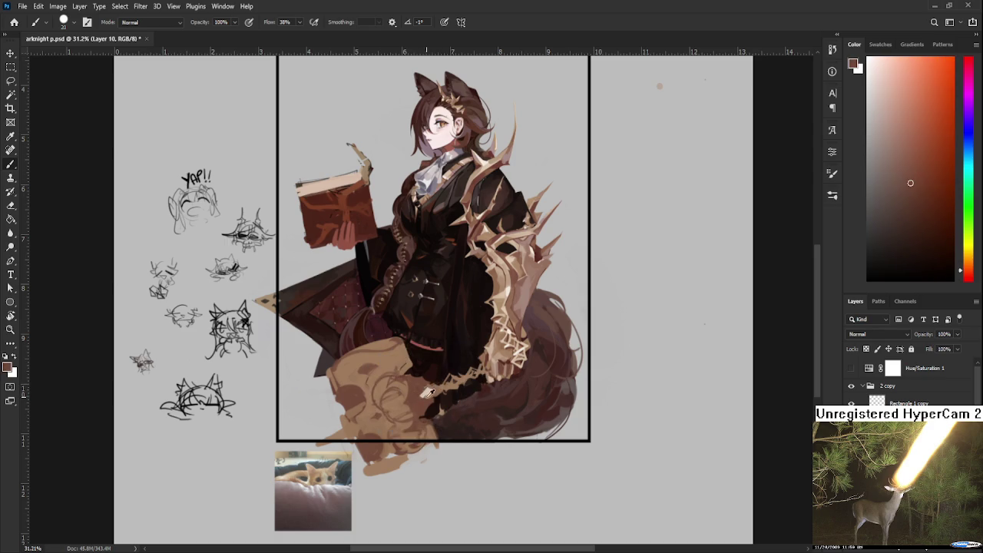
left_click(424, 392, "alt")
left_click(432, 398, "alt")
left_click(428, 391, "alt")
left_click(435, 388, "alt")
left_click(434, 387, "alt")
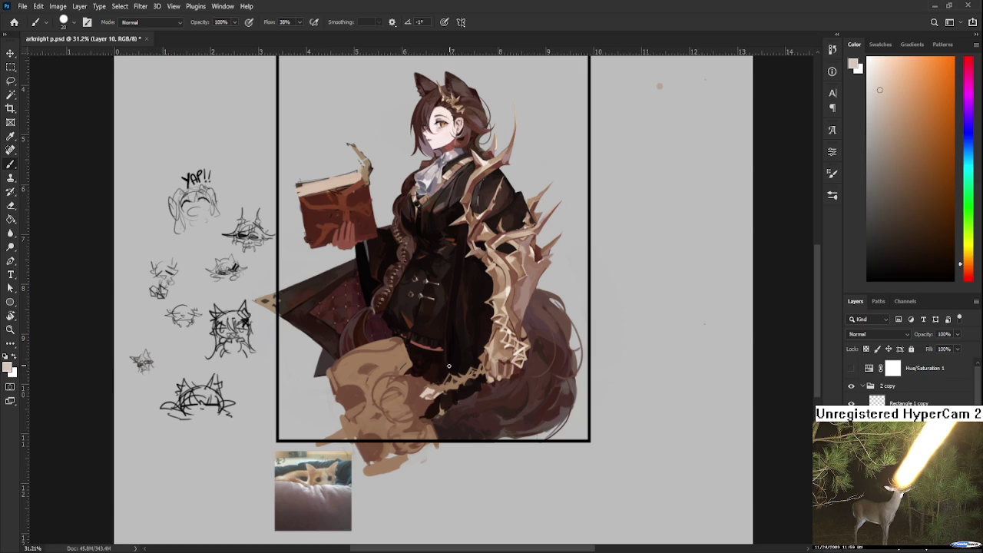
left_click(446, 387, "alt")
left_click(431, 392, "alt")
- Refine fur tones along the tail with resampled colours, finishing on a lighter tan
left_click(454, 387, "alt")
mouse_move(461, 376)
left_mouse_down()
mouse_move(500, 347)
mouse_move(441, 391)
left_mouse_up()
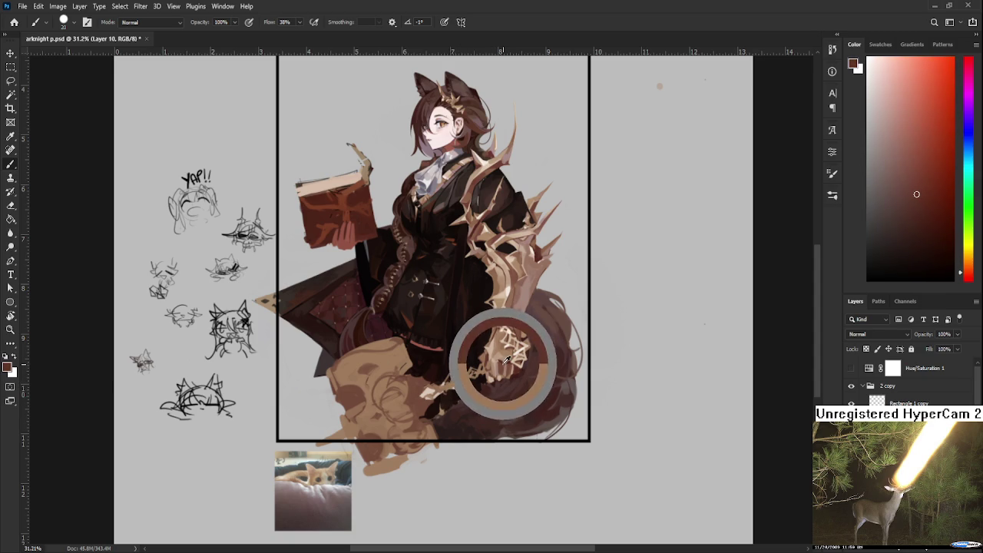
left_click(455, 380, "alt")
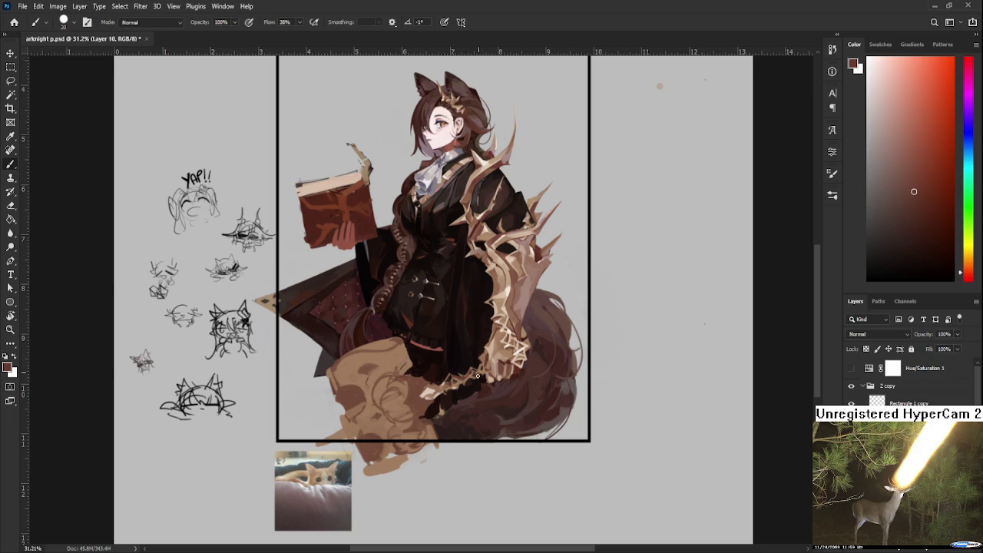
left_click(509, 332, "alt")
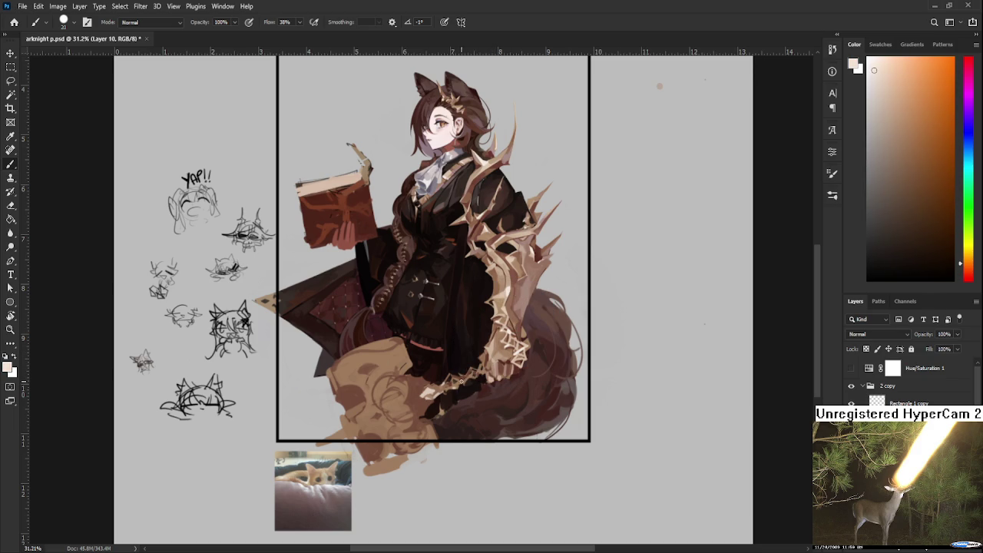
left_click(493, 345, "alt")
left_click(463, 376, "alt")
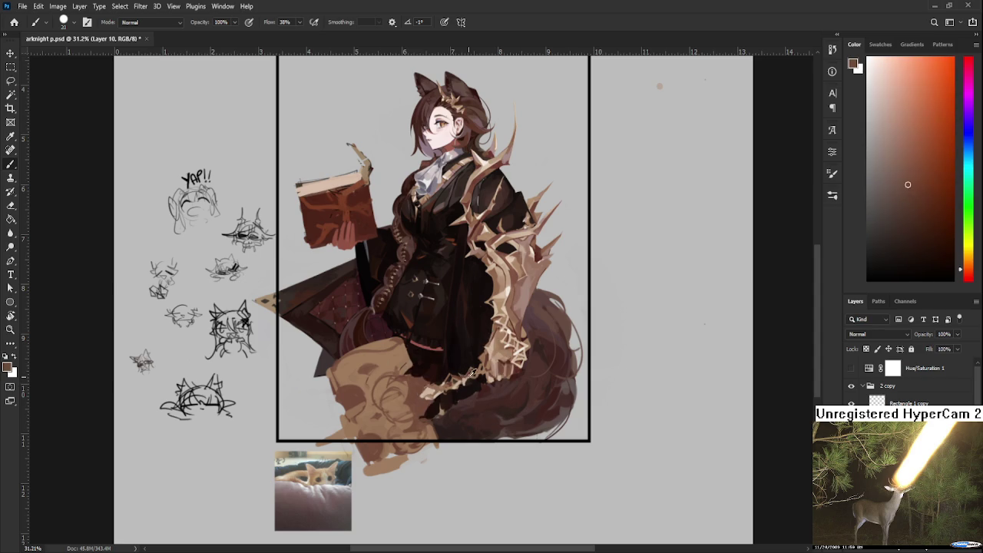
left_click(463, 379, "alt")
left_click(492, 359, "alt")
left_click(484, 368, "alt")
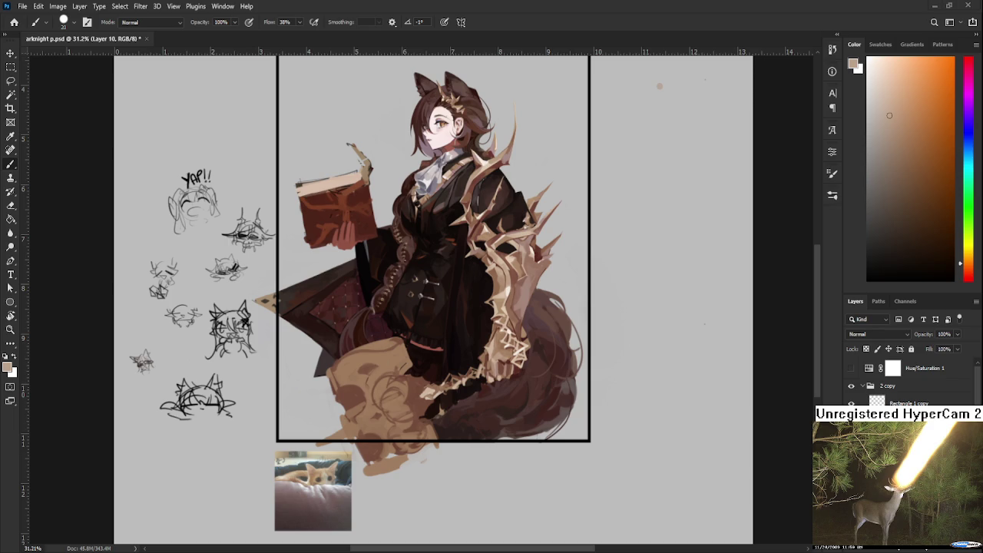
- Paint under the lap with dark tail brown, light tan and pinkish tan
left_click(425, 398, "alt")
left_click(428, 397, "alt")
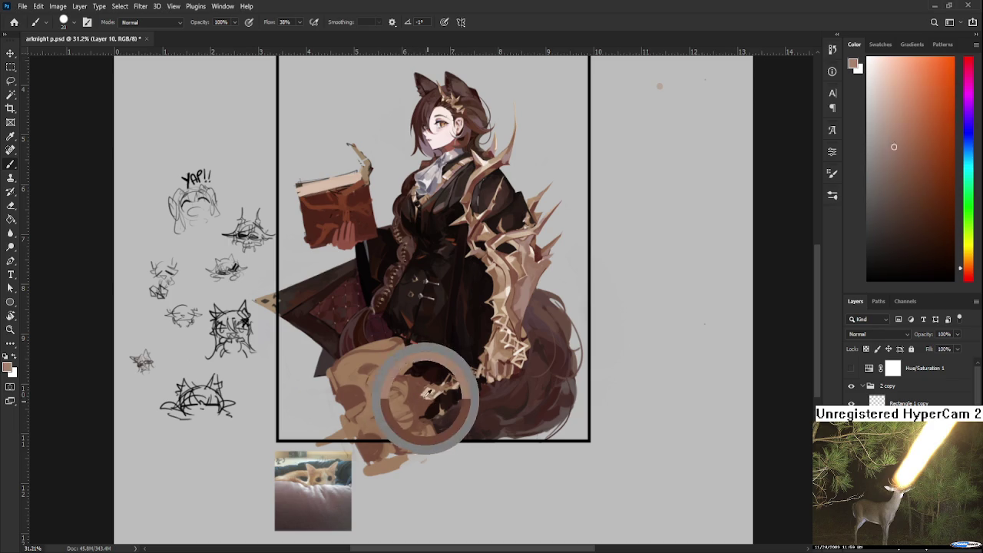
left_click(419, 405, "alt")
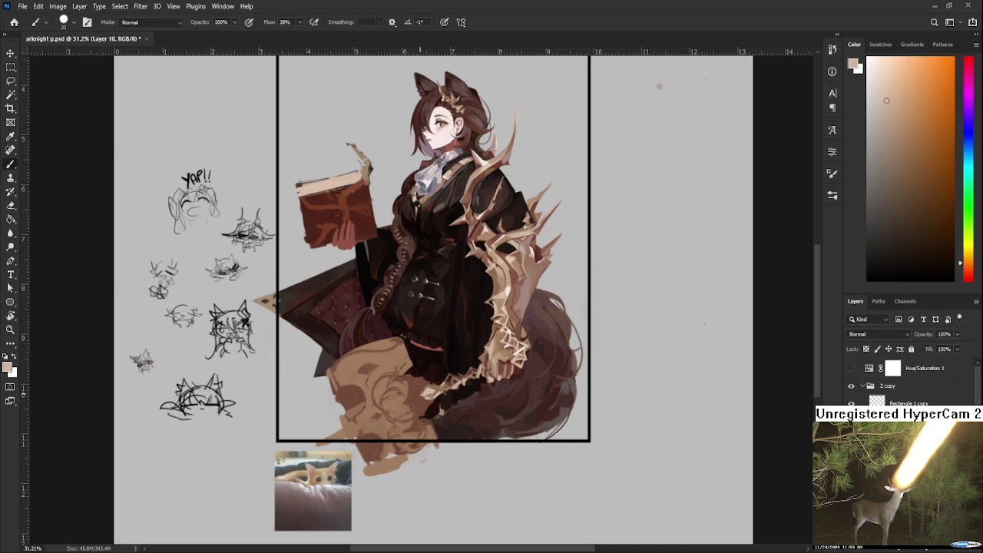
left_click(419, 408, "alt")
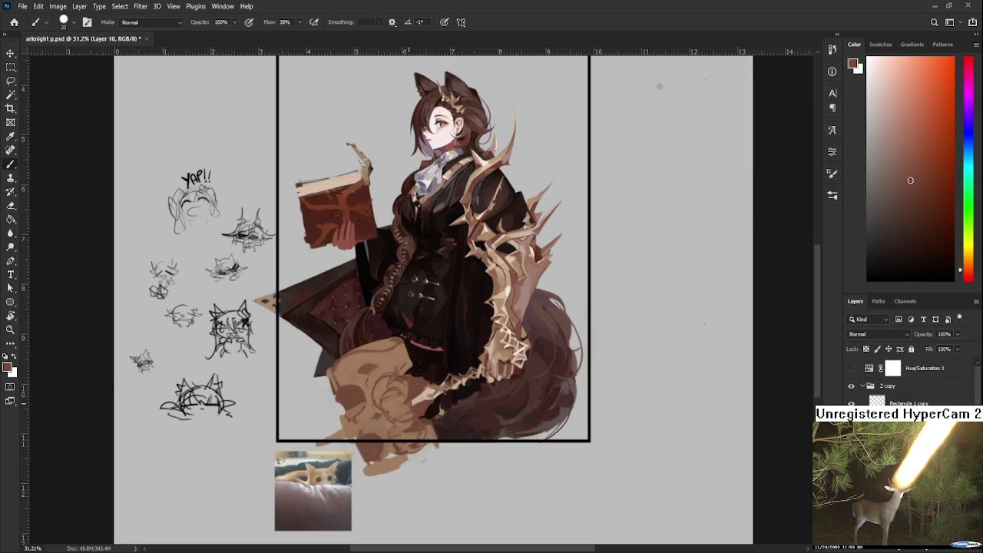
left_click(416, 395, "alt")
left_click(413, 395, "alt")
left_click(426, 394, "alt")
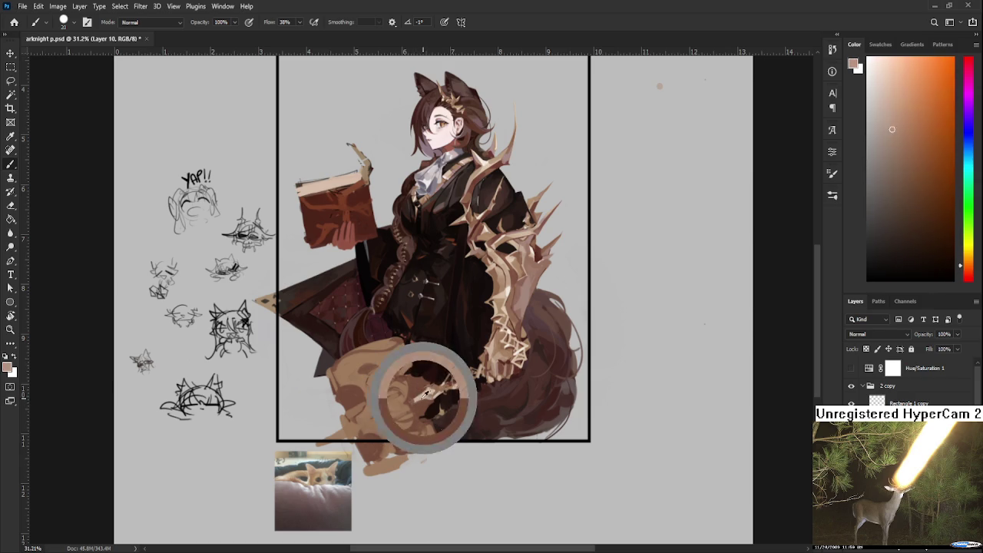
left_click(425, 394, "alt")
- Alternate dark reddish-brown, lighter brown and light tan strokes on the creature
left_click(426, 395, "alt")
left_click(423, 399, "alt")
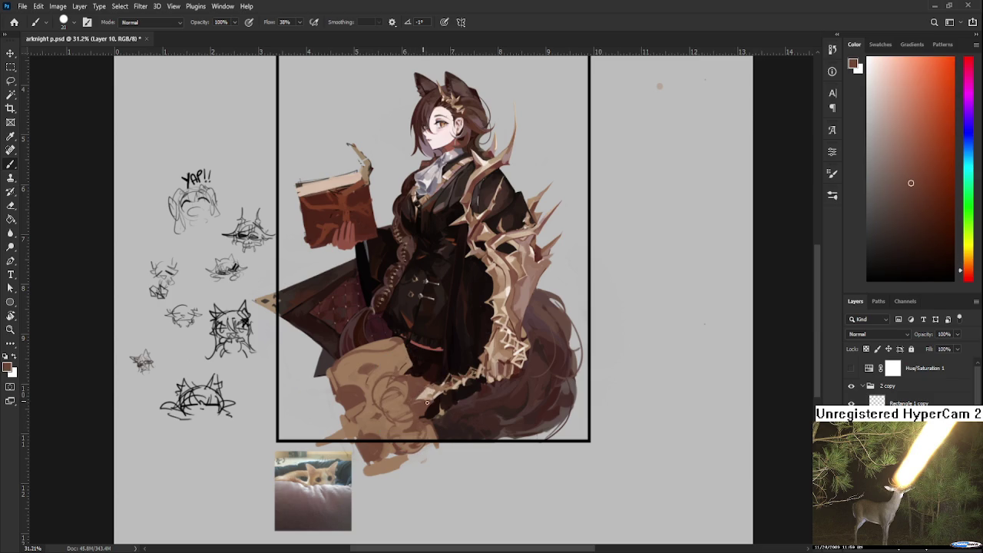
left_click(428, 395, "alt")
left_click(437, 389, "alt")
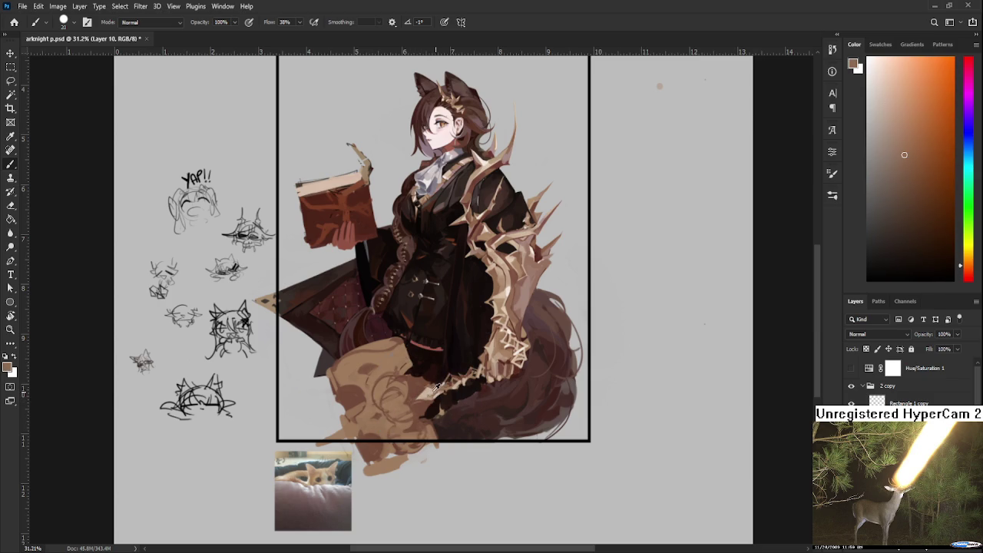
left_click(430, 393, "alt")
left_click(425, 396, "alt")
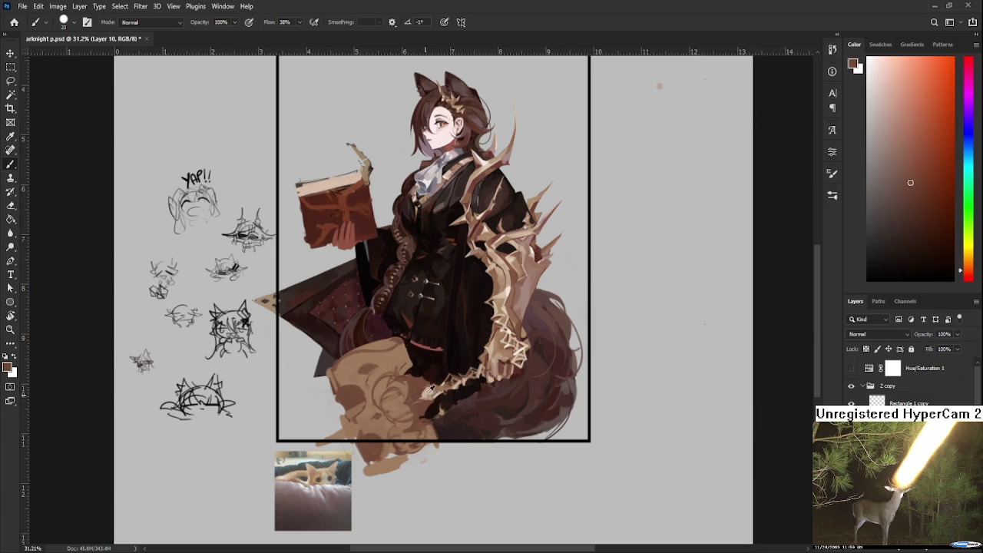
left_click(421, 388, "alt")
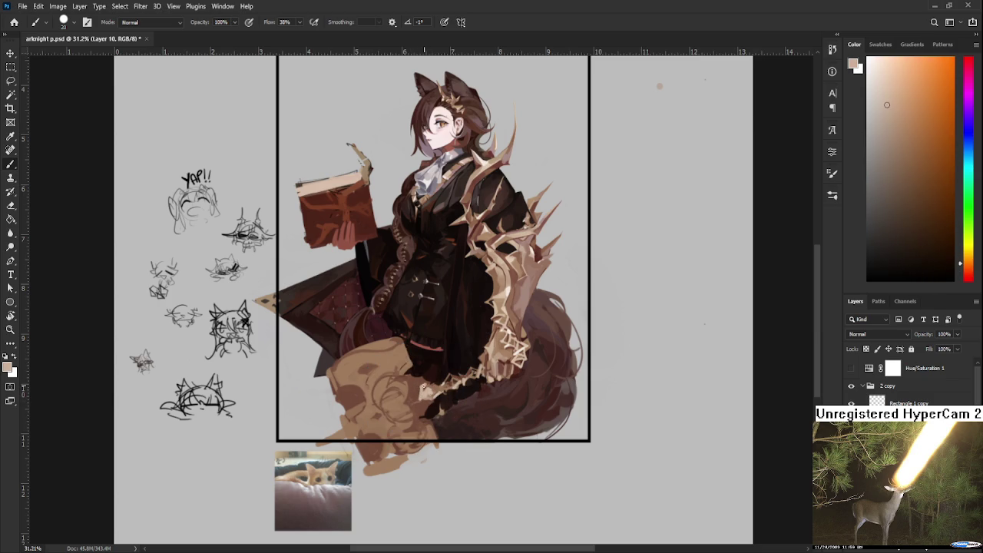
left_click(427, 386, "alt")
left_click(424, 392, "alt")
- Shade the creature with darker and lighter resampled fur tones
left_click(424, 407, "alt")
left_click(431, 393, "alt")
left_click(435, 389, "alt")
left_click(433, 388, "alt")
left_click(430, 388, "alt")
left_click(439, 389, "alt")
left_click(429, 391, "alt")
left_click_drag(426, 391, 415, 393)
- Add dark reddish-brown from the tail and light tan accents below the lap
left_click(415, 393, "alt")
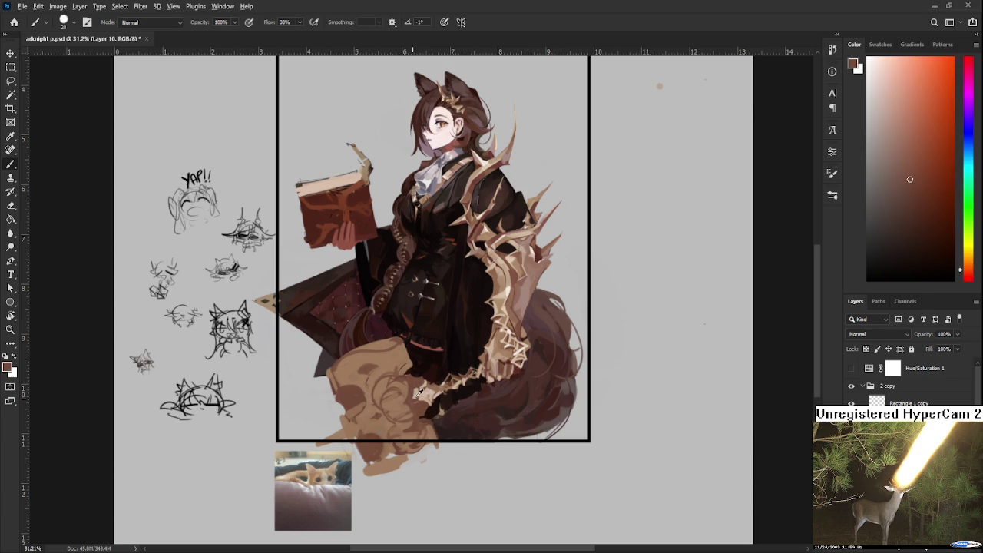
left_click(414, 398, "alt")
left_click(415, 395, "alt")
left_click(418, 396, "alt")
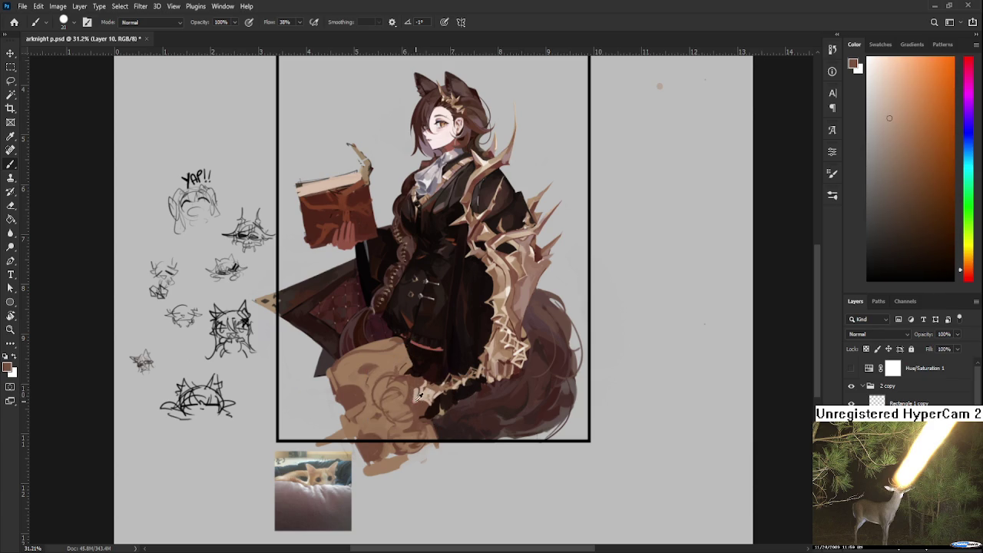
left_click(424, 395, "alt")
left_click(416, 407, "alt")
- Layer dark reddish-brown and pinkish tan strokes near the tail
left_click(424, 401, "alt")
left_click(417, 399, "alt")
left_click(421, 401, "alt")
left_click(422, 401, "alt")
left_click(420, 402, "alt")
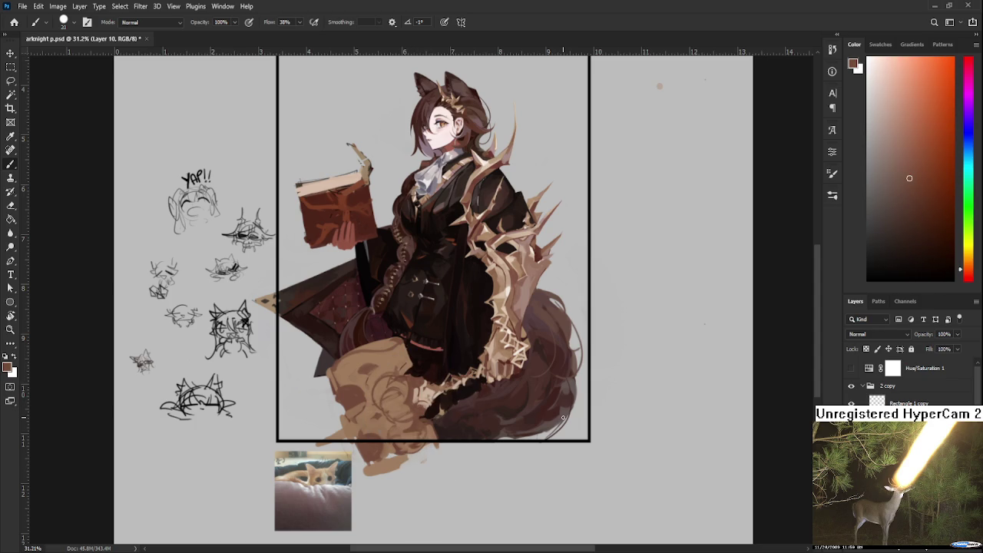
left_click(427, 393, "alt")
- Erase and repaint small areas of the creature with newly sampled fur colours
key("e")
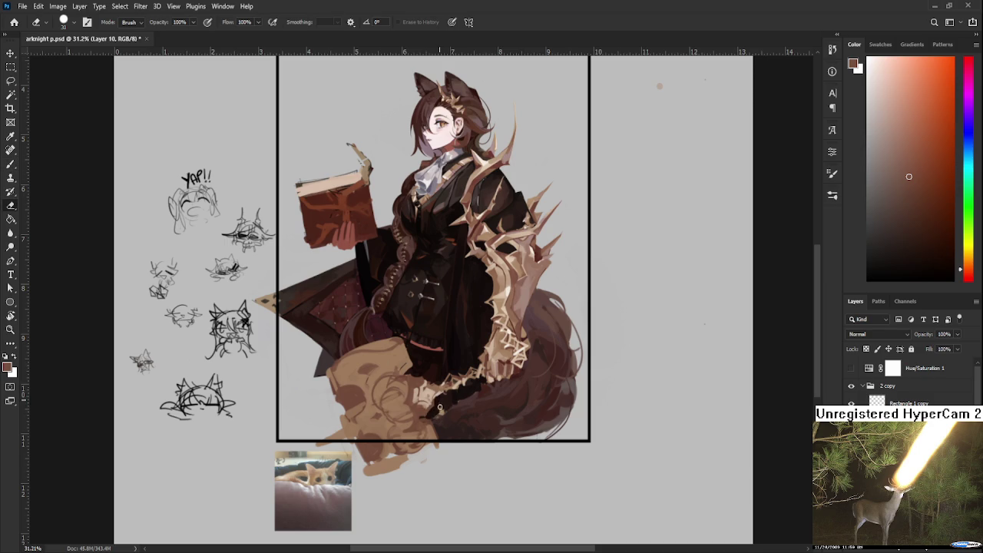
key("b")
left_click(427, 413, "alt")
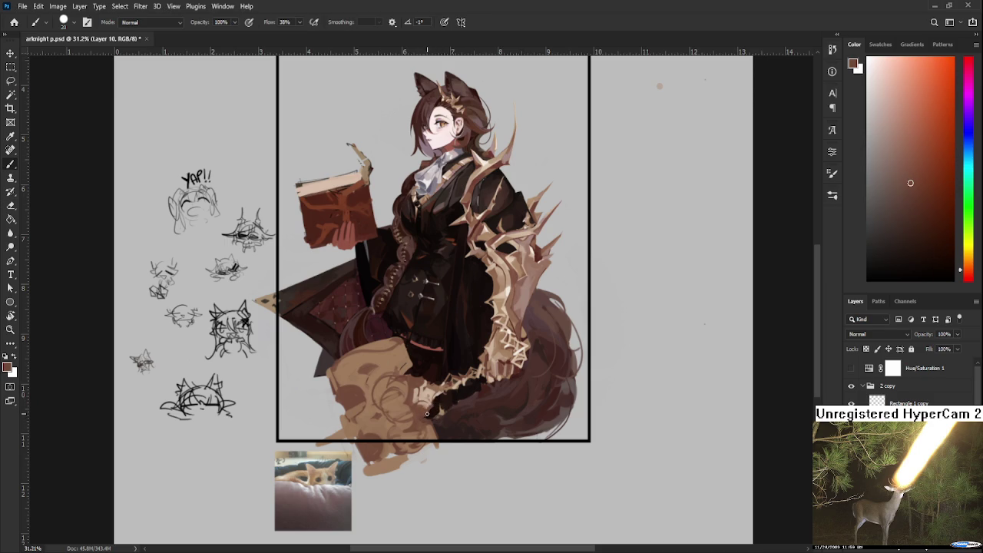
key("e")
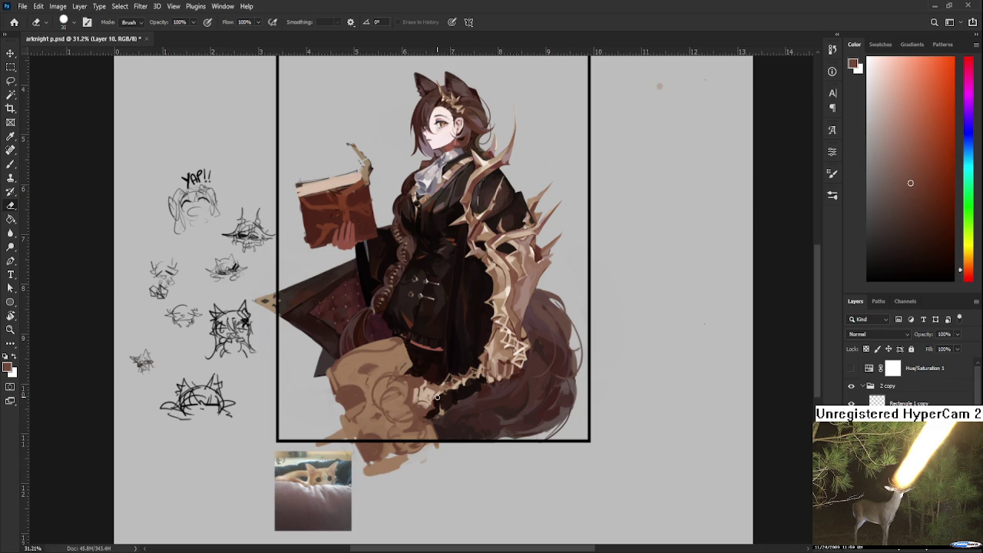
key("b")
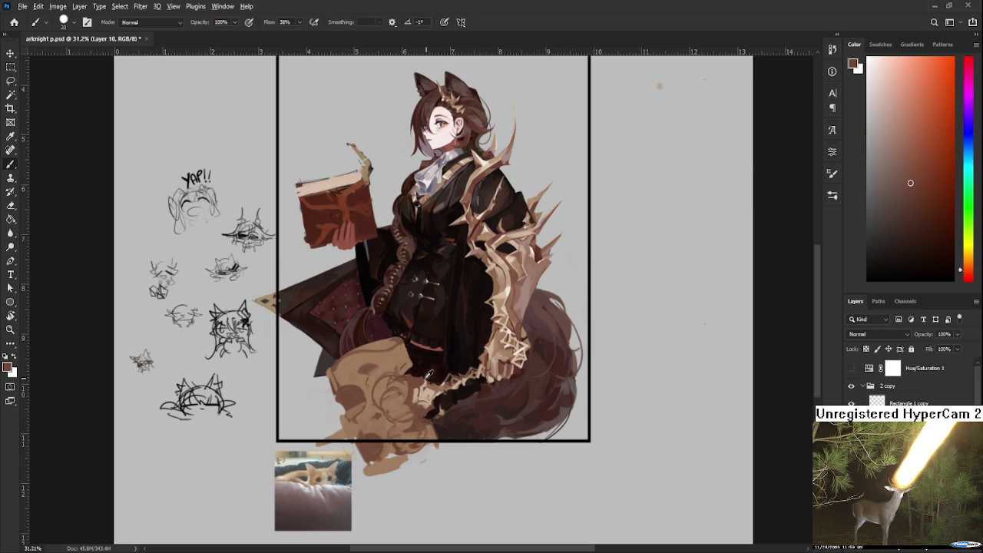
left_click(419, 384, "alt")
- Alternate darker brown and light tan fur strokes, ending on light tan
left_click(424, 392, "alt")
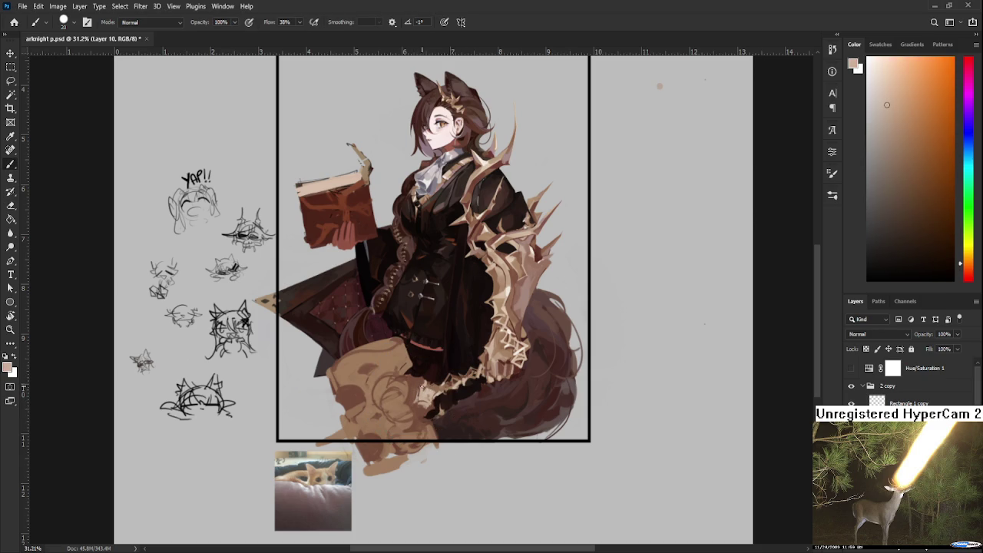
left_click(424, 386, "alt")
left_click(423, 387, "alt")
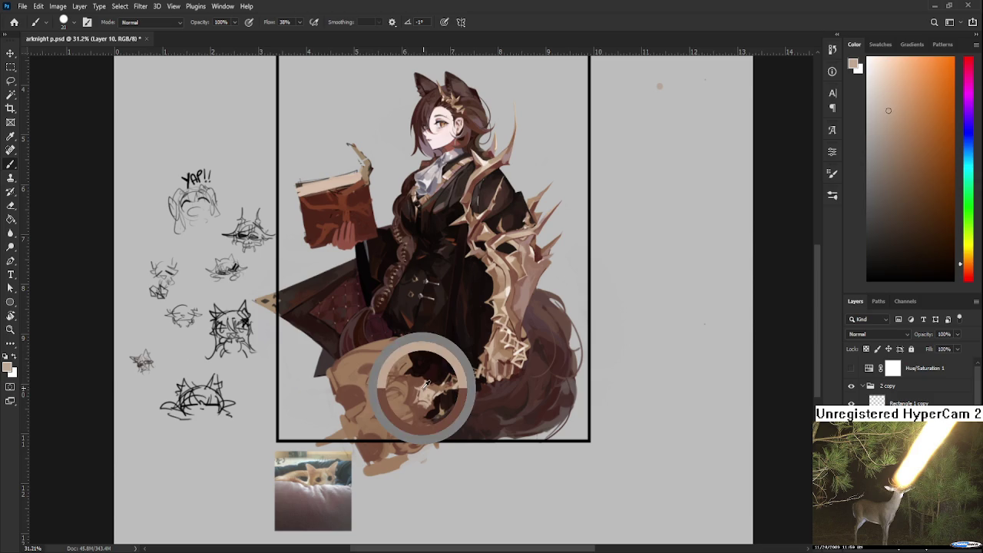
left_click(416, 387, "alt")
left_click(421, 390, "alt")
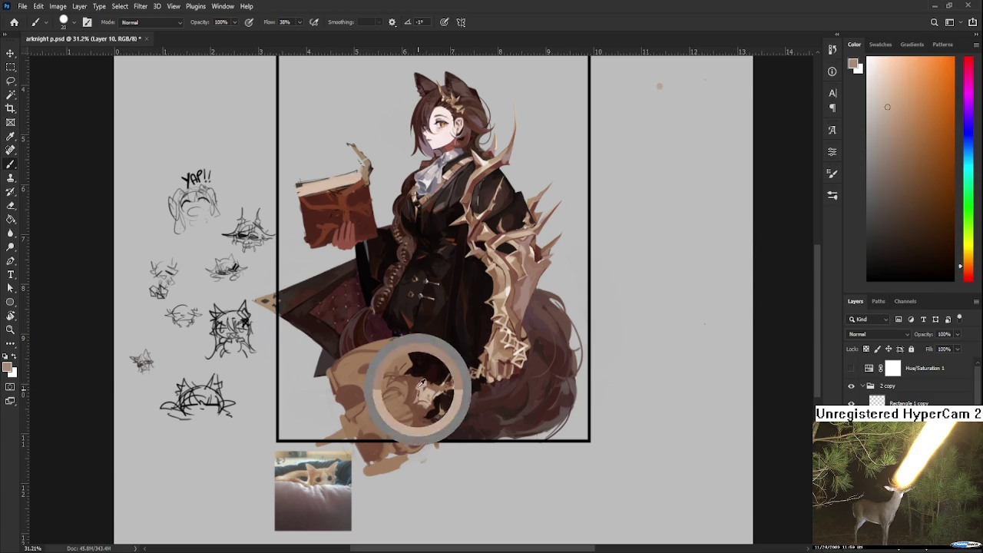
left_click(427, 392, "alt")
left_click(429, 394, "alt")
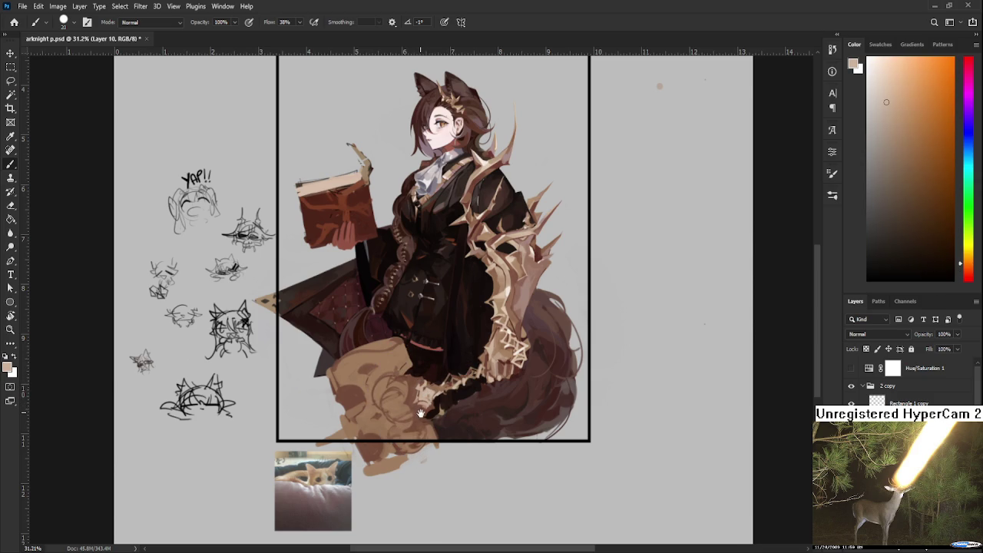
- Paint the lower creature area with dark reddish-brown and light tan
left_click_drag(419, 413, 425, 415)
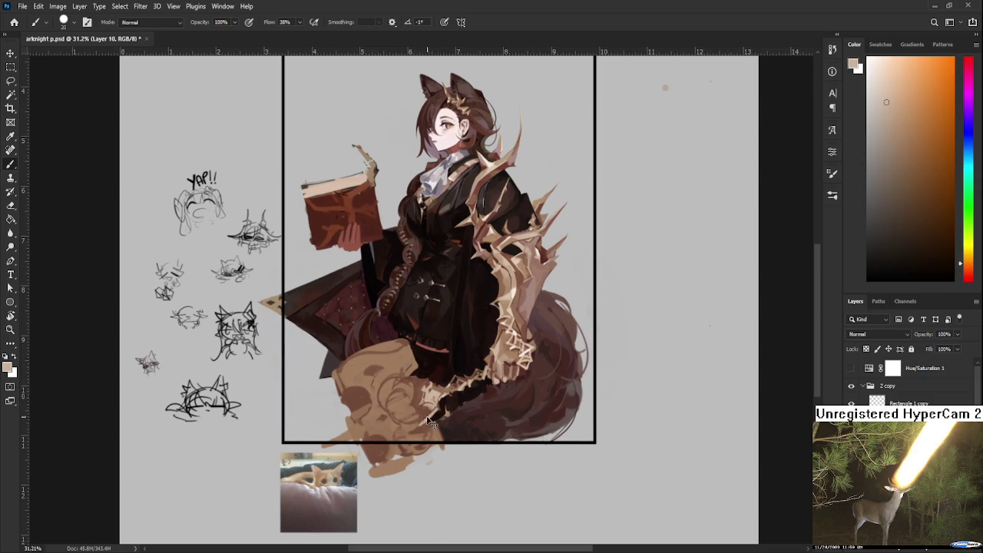
left_click(427, 418, "alt")
left_click(434, 413, "alt")
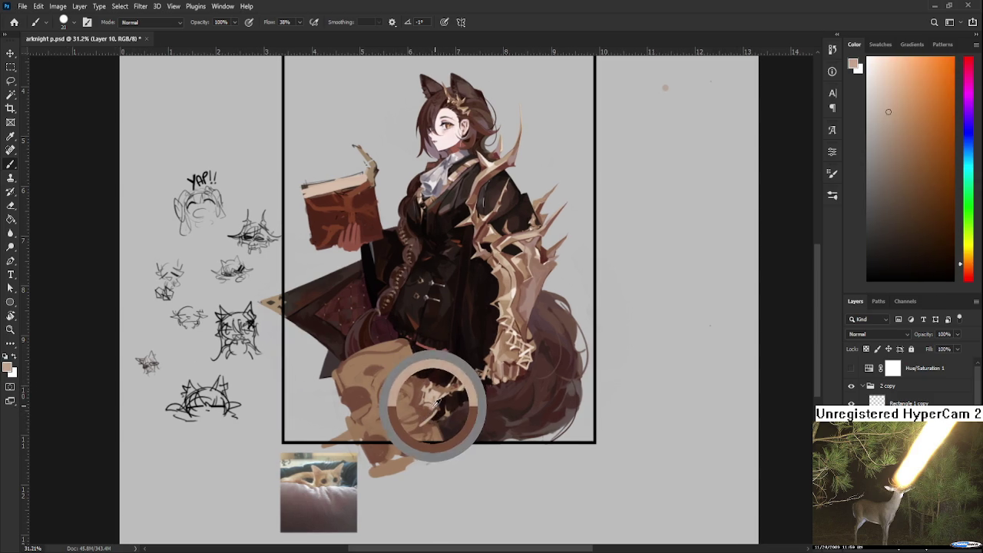
left_click(437, 407, "alt")
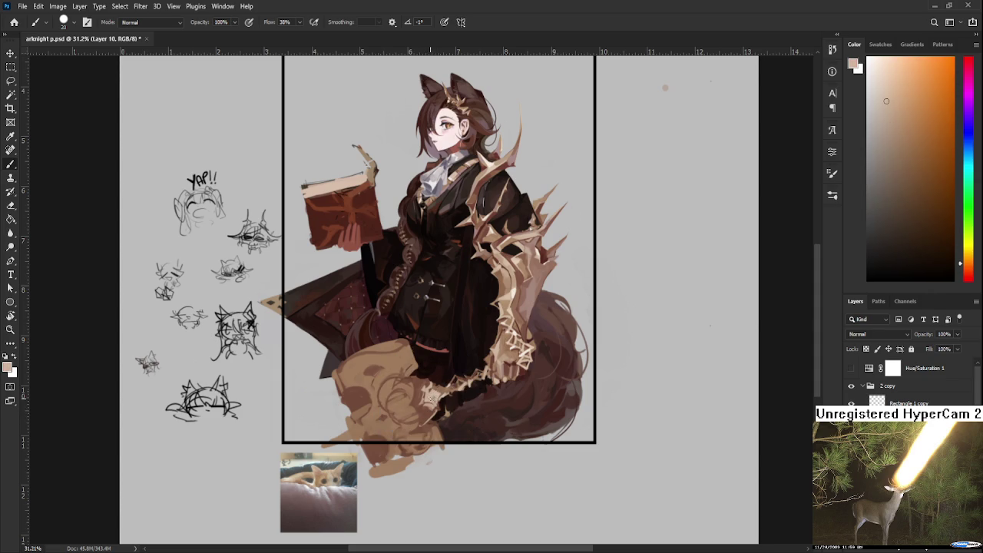
left_click_drag(415, 369, 420, 379)
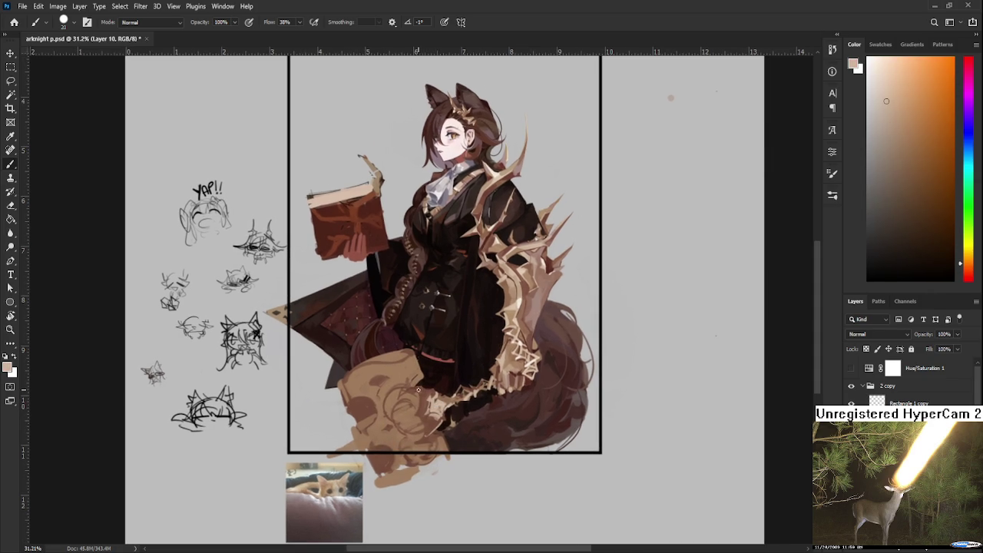
left_click(428, 386, "alt")
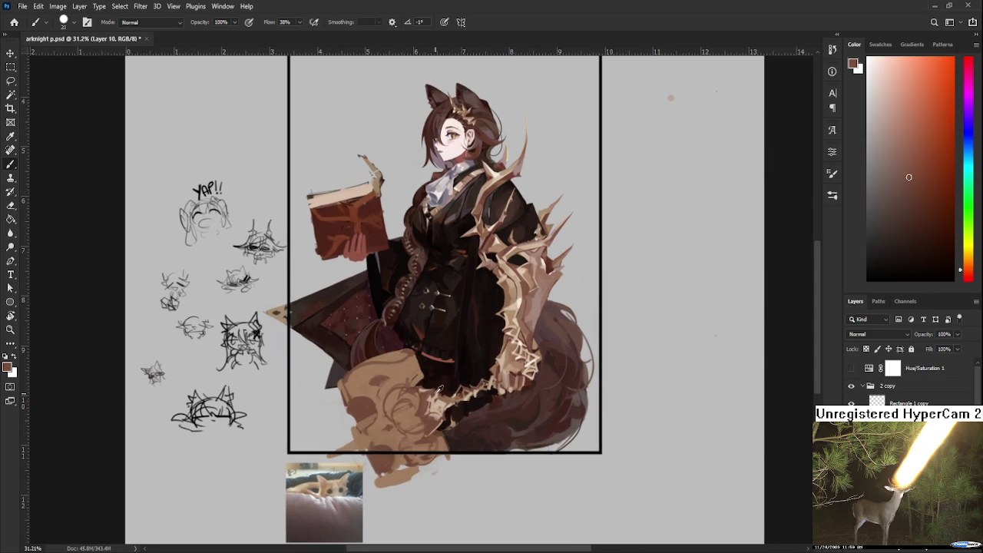
left_click(439, 403, "alt")
- Add darker brown strokes, then load a light peach tone from the painting
left_click(432, 392, "alt")
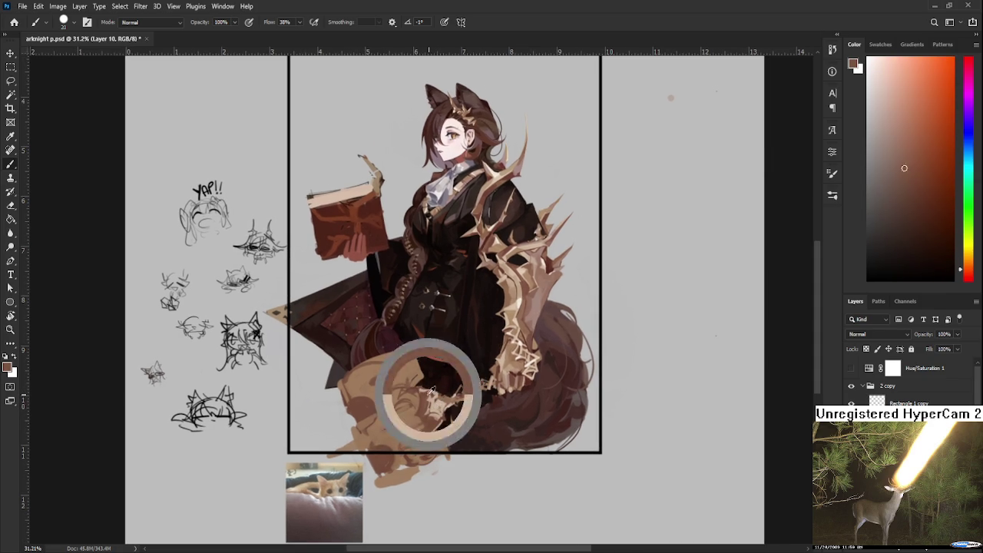
left_click(434, 391, "alt")
left_click(435, 392, "alt")
left_click(438, 400, "alt")
left_click(435, 405, "alt")
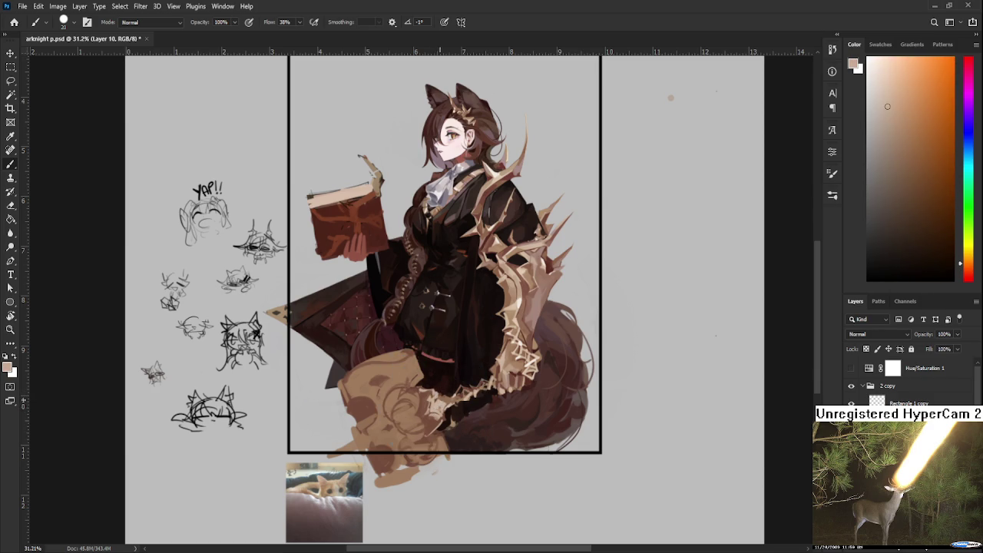
scroll(414, 407, "down", 1)
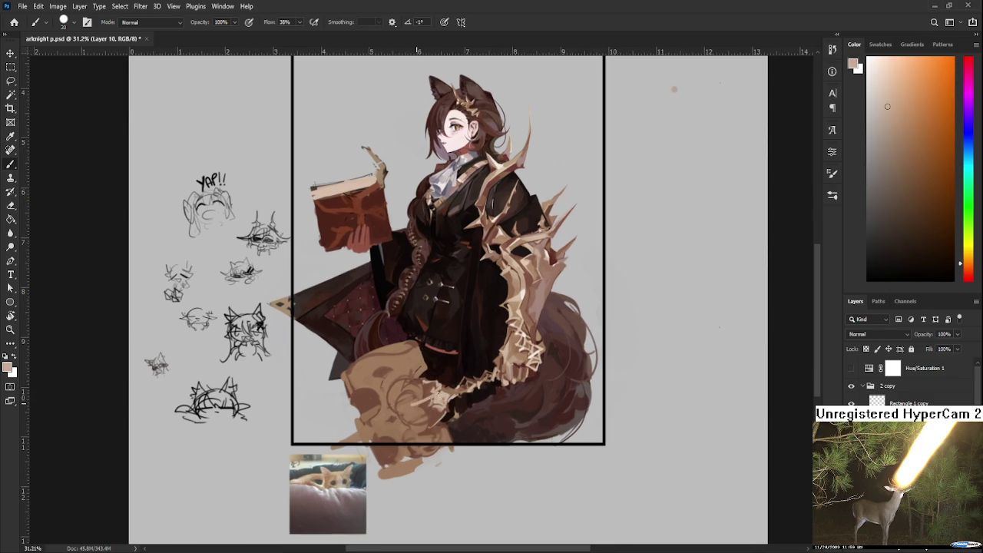
- Paint dark brown strokes near the lower tail, resampling nearby reddish-browns
left_click(434, 402, "alt")
left_click_drag(439, 406, 434, 419)
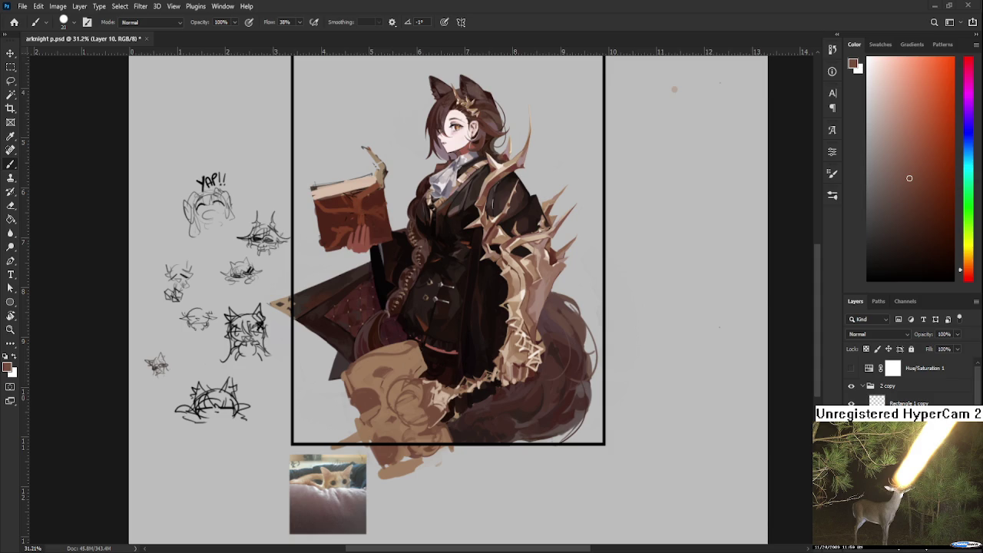
left_click(435, 405, "alt")
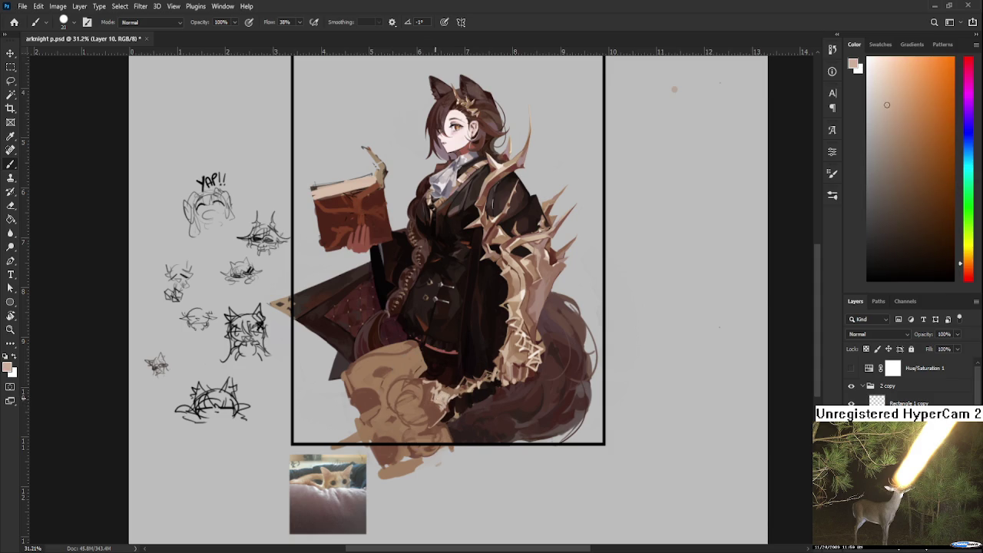
left_click(432, 400, "alt")
left_click(431, 398, "alt")
left_click(440, 400, "alt")
left_click(435, 399, "alt")
- Stroke a light tan accent over the girl's dark lace above the creature
left_click(448, 406, "alt")
left_click(441, 403, "alt")
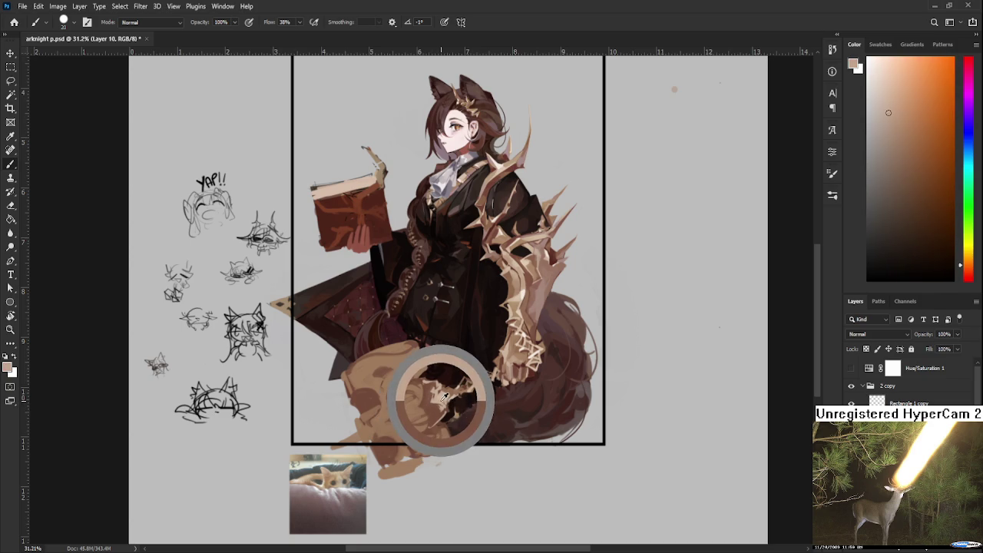
left_click(444, 397, "alt")
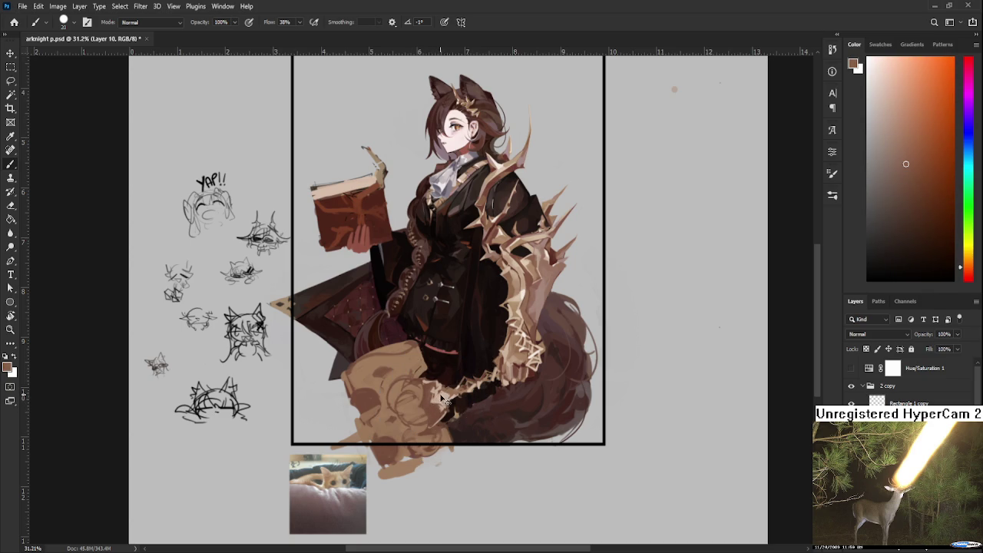
left_click(442, 396, "alt")
left_click(439, 396, "alt")
left_click_drag(438, 395, 448, 404)
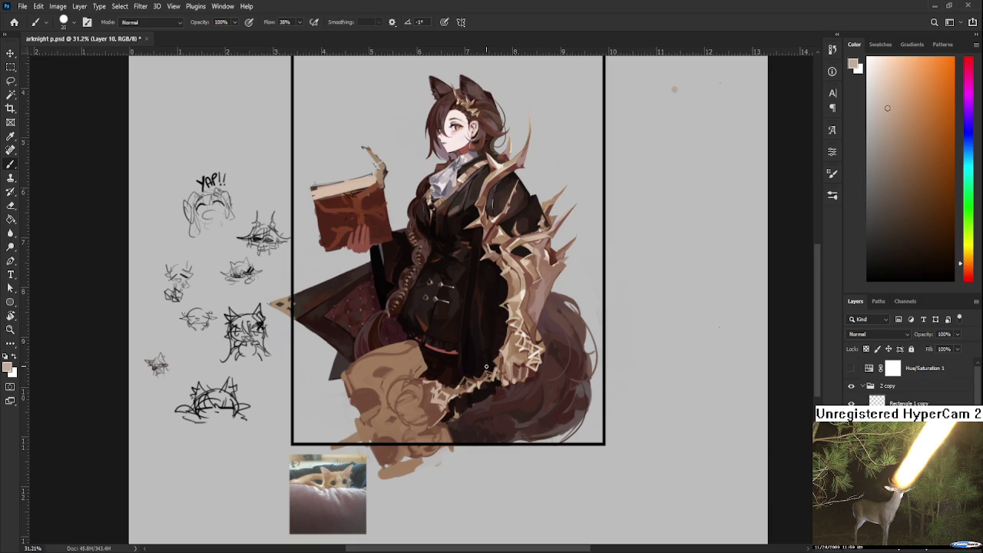
- Shade near the creature's head with darker brown and beige, enlarging the brush to 40
left_click(433, 403, "alt")
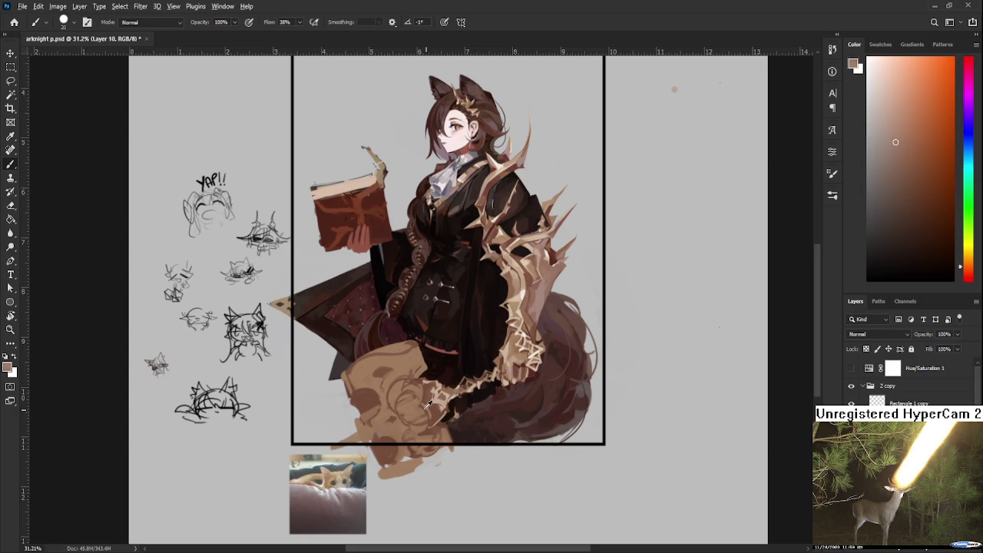
left_click(427, 408, "alt")
left_click(432, 414, "alt")
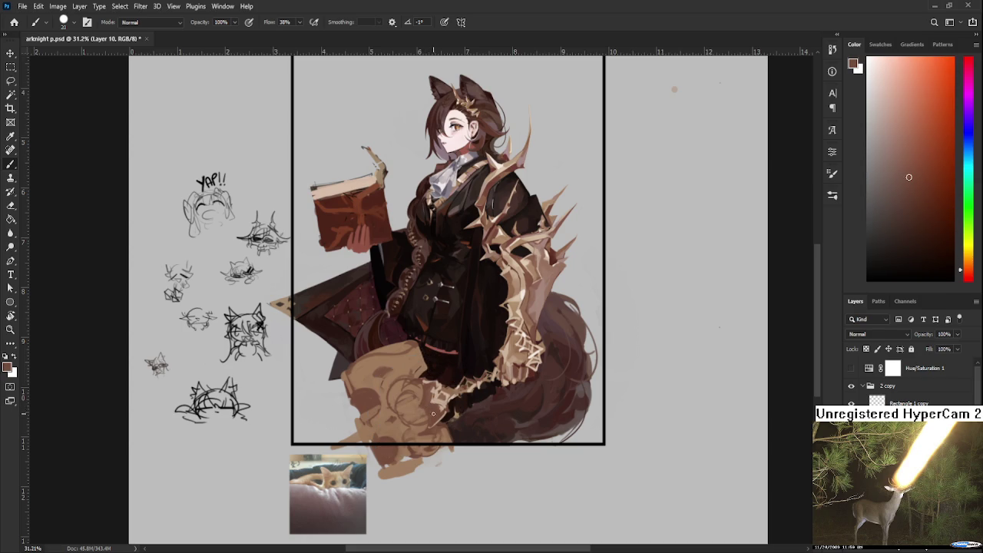
left_click(430, 404, "alt")
left_click(443, 389, "alt")
left_click(438, 392, "alt")
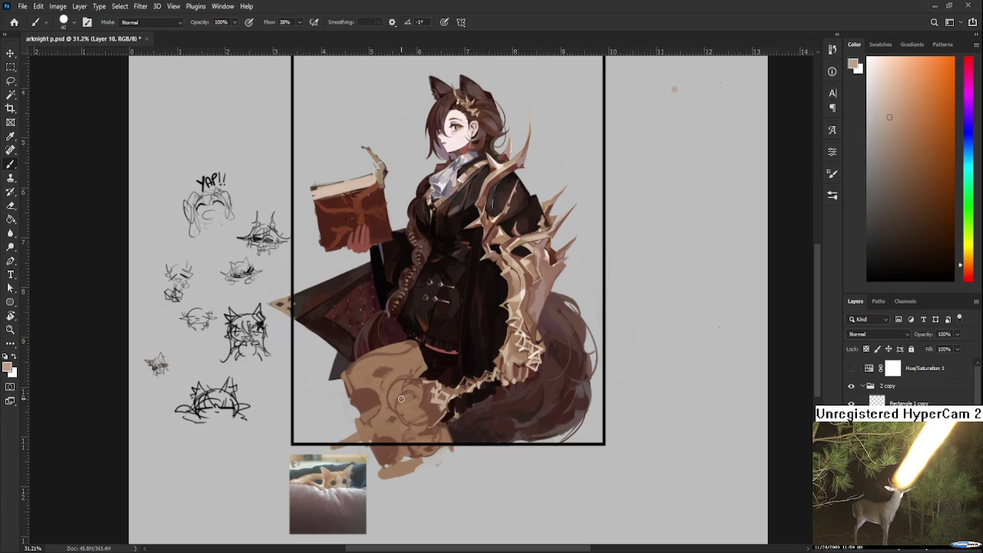
key("bracketright")
key("bracketright")
key("bracketright")
- Sample a range of darker and lighter beiges and tans from the creature's head
left_click(435, 396, "alt")
left_click(417, 401, "alt")
left_click(425, 396, "alt")
left_click(411, 393, "alt")
left_click(408, 403, "alt")
left_click(408, 403, "alt")
left_click(419, 407, "alt")
left_click(422, 412, "alt")
left_click(428, 407, "alt")
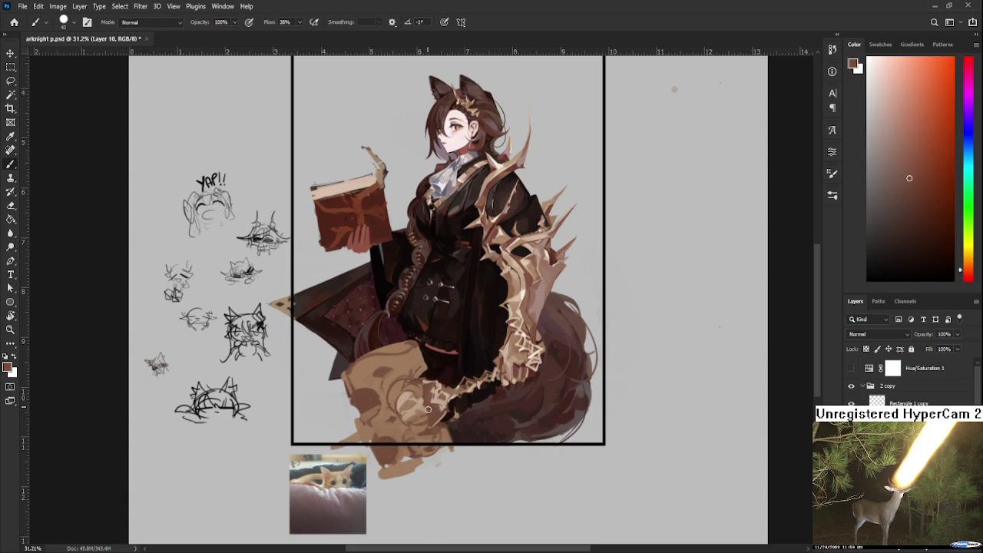
left_click(421, 408, "alt")
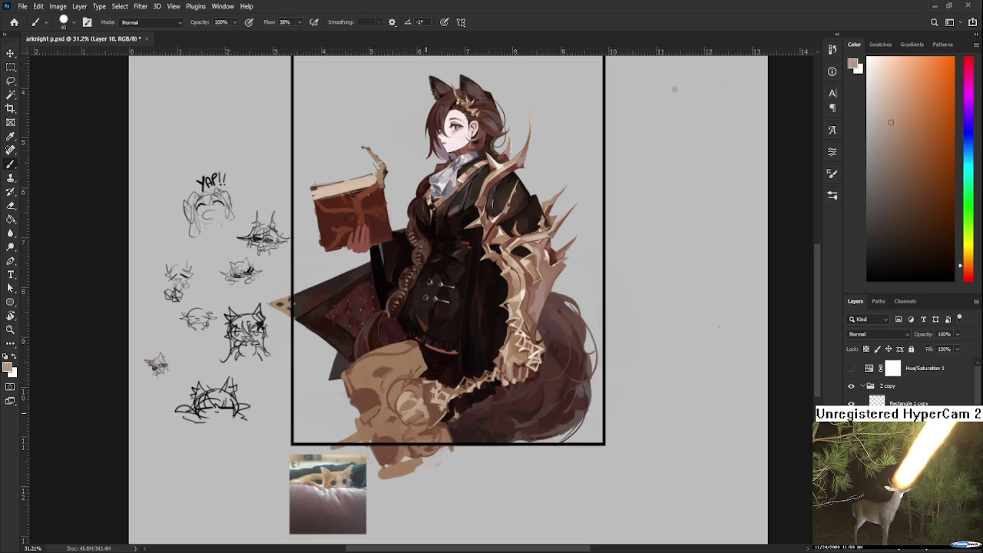
- Fine-tune the sampled tones, ending on a darker brown from the shadowed fur
left_click(424, 421, "alt")
left_click(422, 424, "alt")
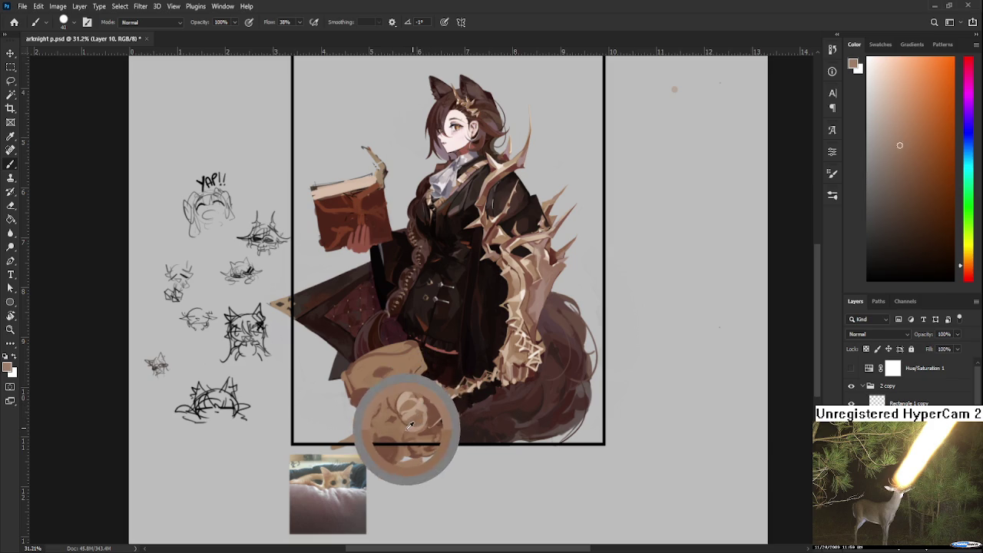
left_click(425, 422, "alt")
left_click(414, 409, "alt")
left_click(421, 422, "alt")
left_click(424, 421, "alt")
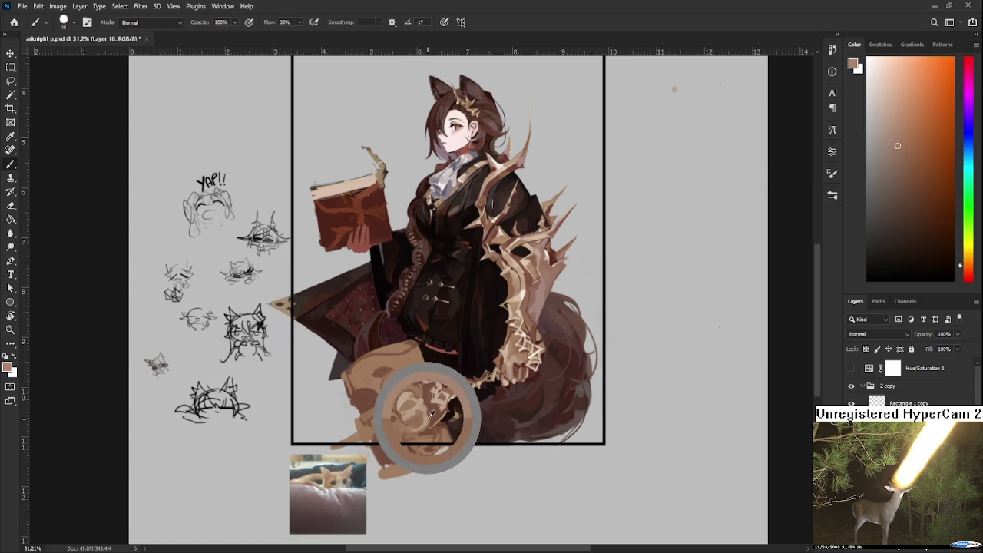
left_click(424, 409, "alt")
left_click(424, 409, "alt")
left_click(427, 415, "alt")
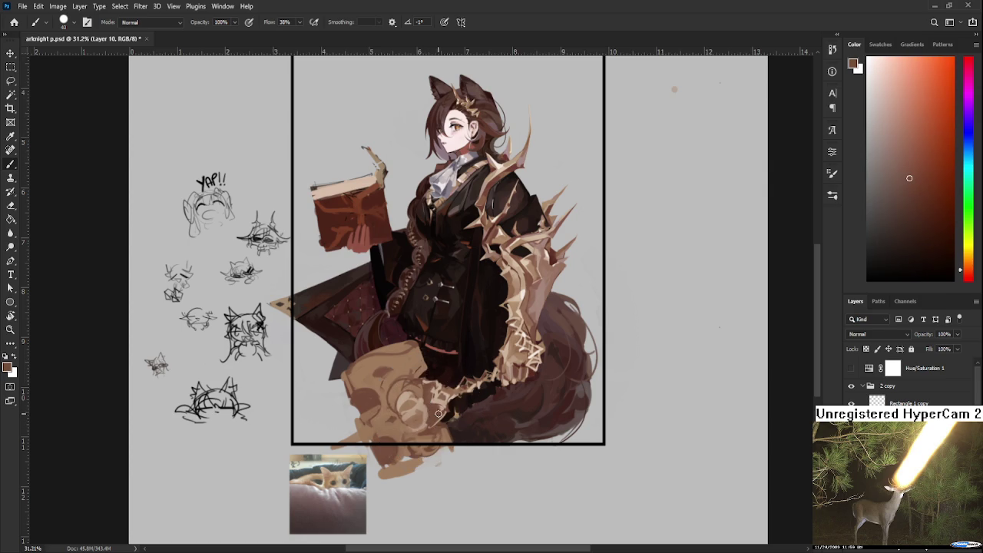
left_click_drag(440, 413, 413, 412)
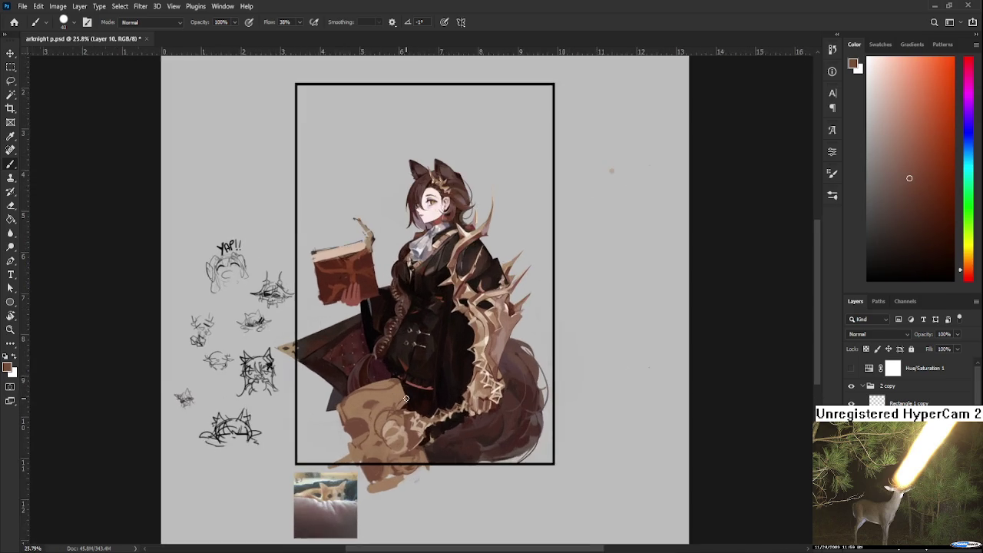
- Pick a darker brown, shrink the brush to 15, and paint a small detail stroke
left_click(404, 444, "alt")
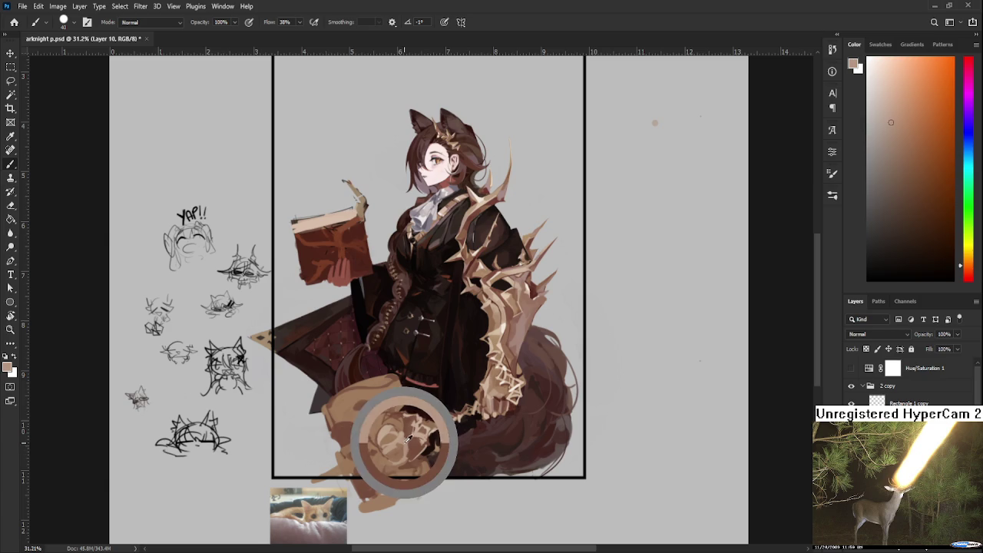
left_click(414, 449, "alt")
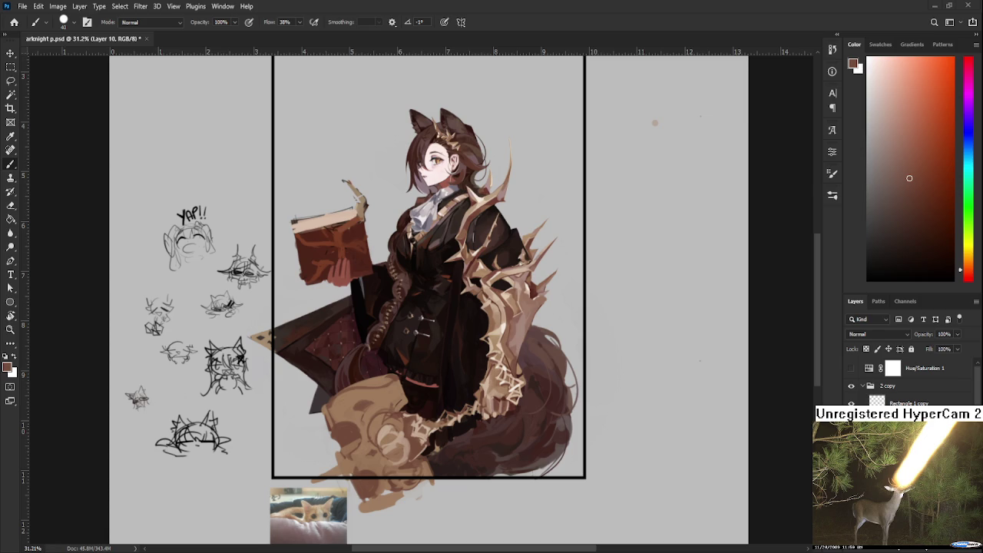
left_click(409, 436, "alt")
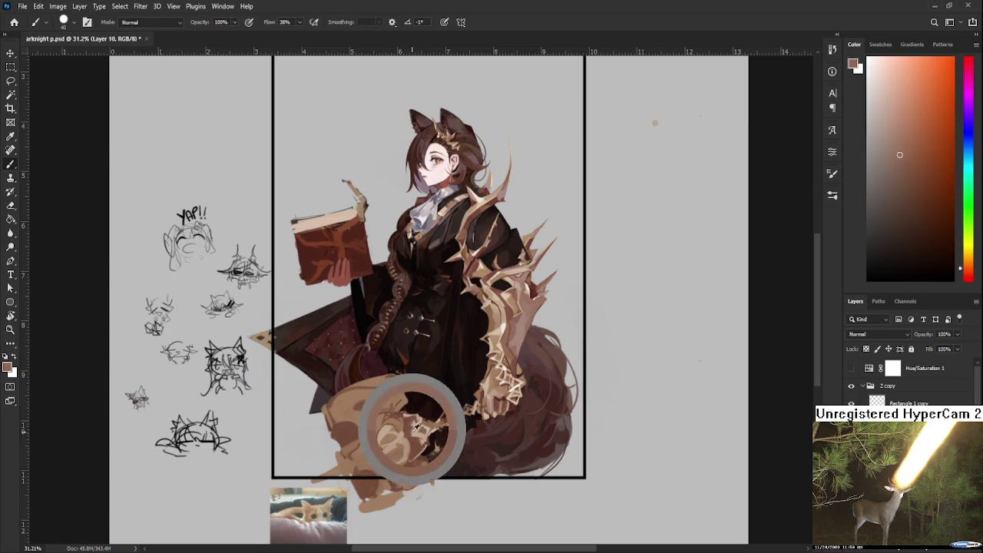
left_click(410, 432, "alt")
left_click(409, 421, "alt")
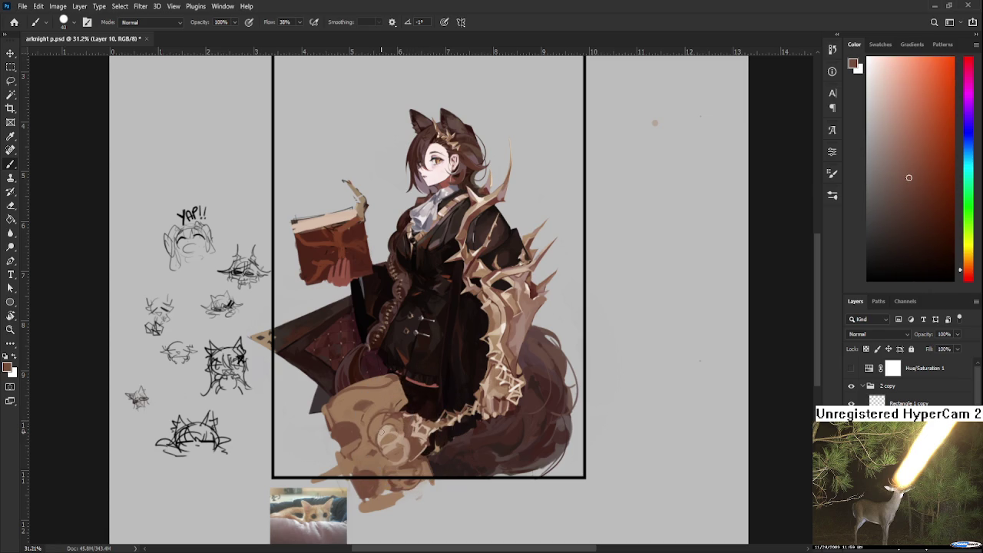
key("bracketleft")
key("bracketleft")
left_click_drag(380, 444, 393, 429)
scroll(404, 458, "down", 1)
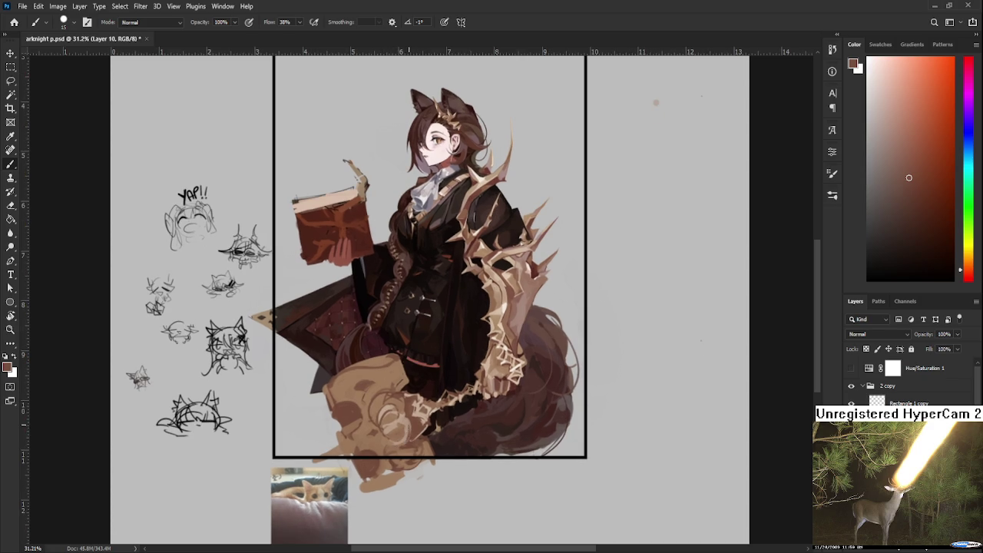
- Sample tans and browns, then add a darker brown mark on the tan creature
left_click(408, 427, "alt")
left_click(402, 415, "alt")
left_click(403, 408, "alt")
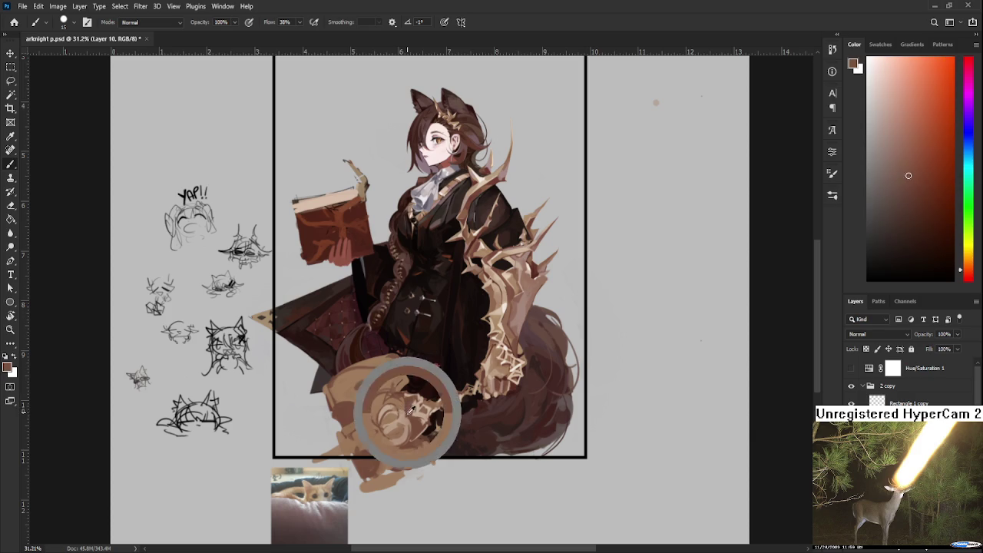
left_click(413, 417, "alt")
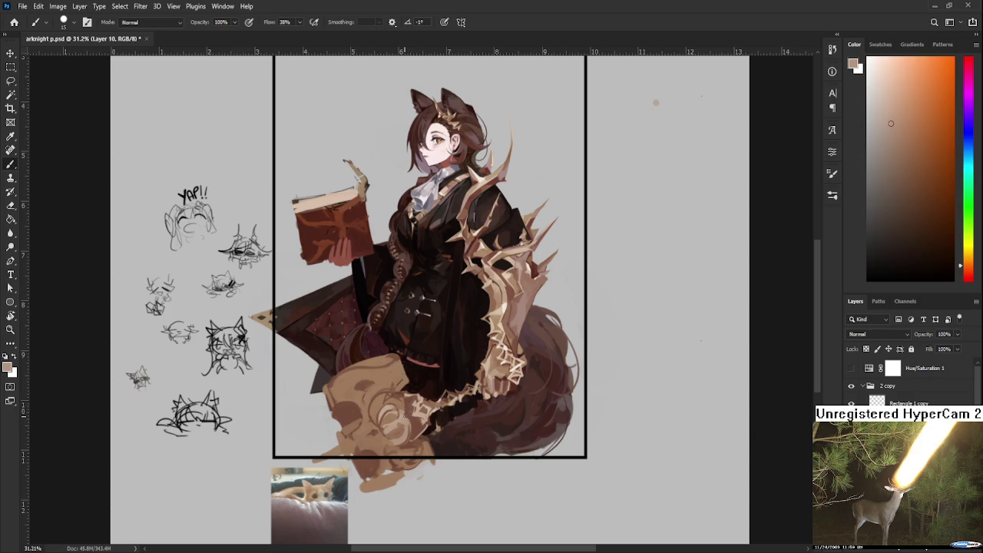
left_click(411, 423, "alt")
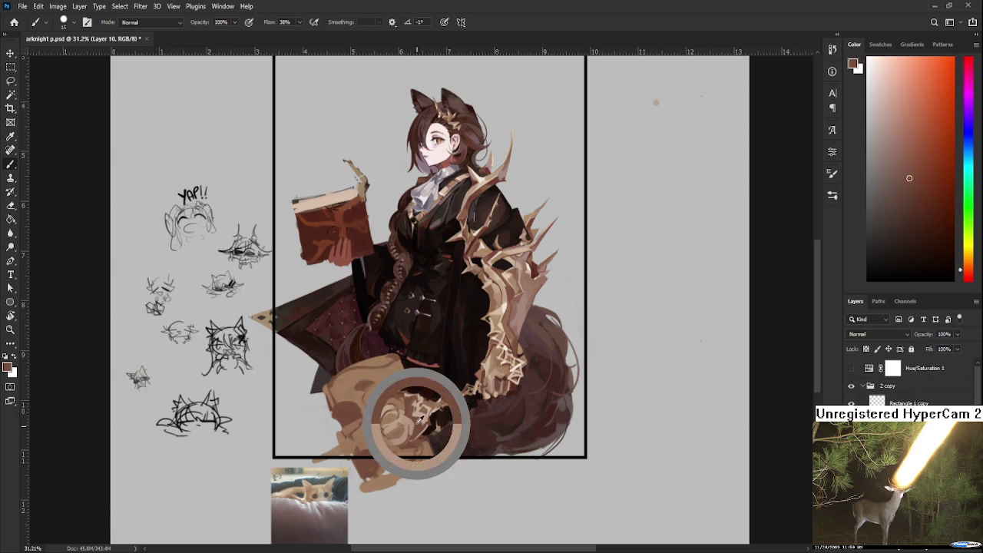
left_click_drag(413, 427, 420, 426)
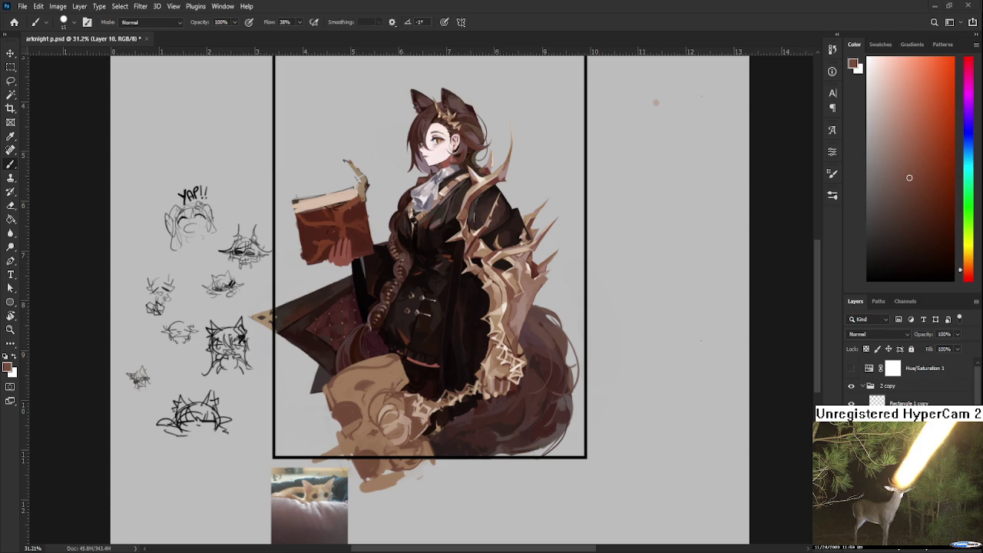
- Paint light beige strokes on the creature and sample a new shade
left_click(407, 407, "alt")
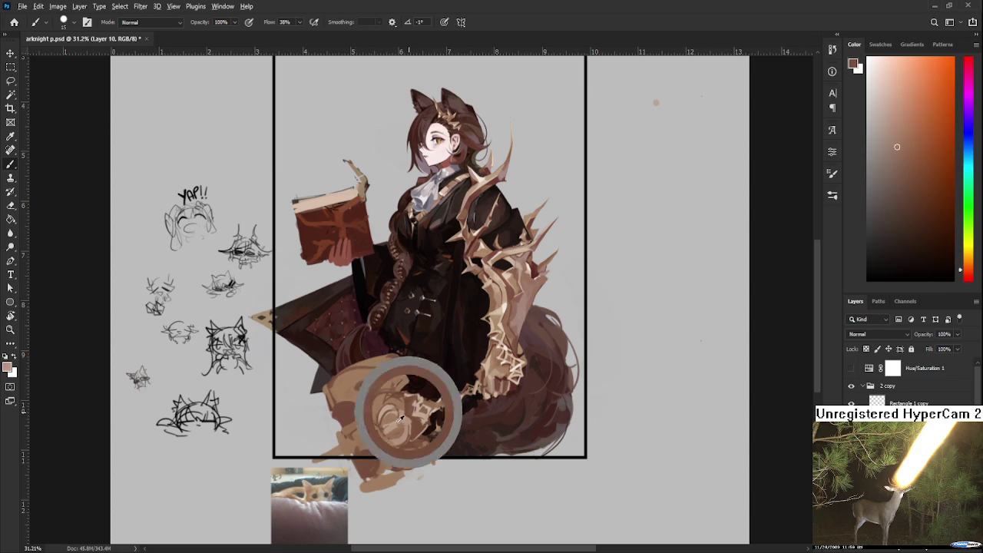
left_click_drag(393, 416, 383, 430)
left_click(397, 422, "alt")
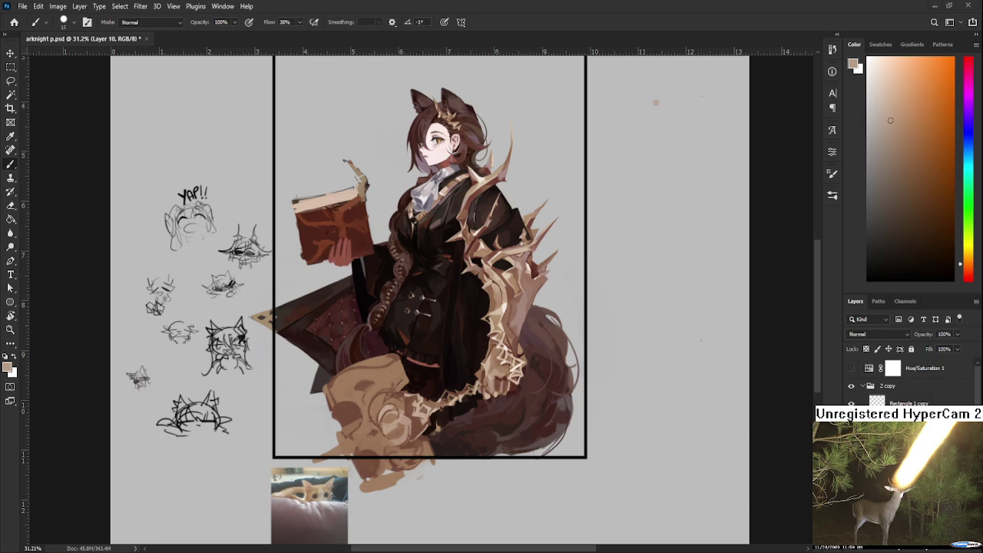
left_click_drag(474, 452, 468, 486)
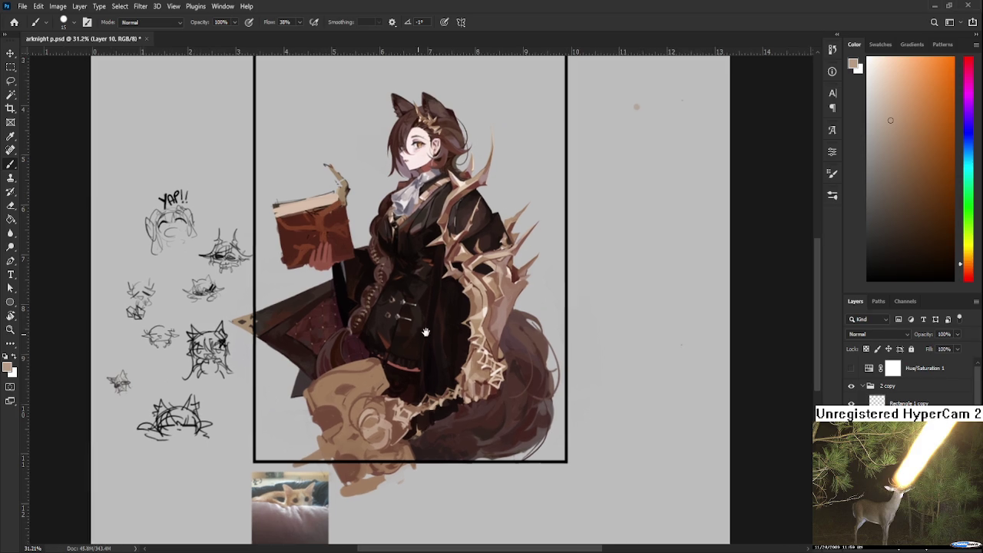
- Sample several shades from the creature's lower body, ending on a lighter orange
left_click(400, 438, "alt")
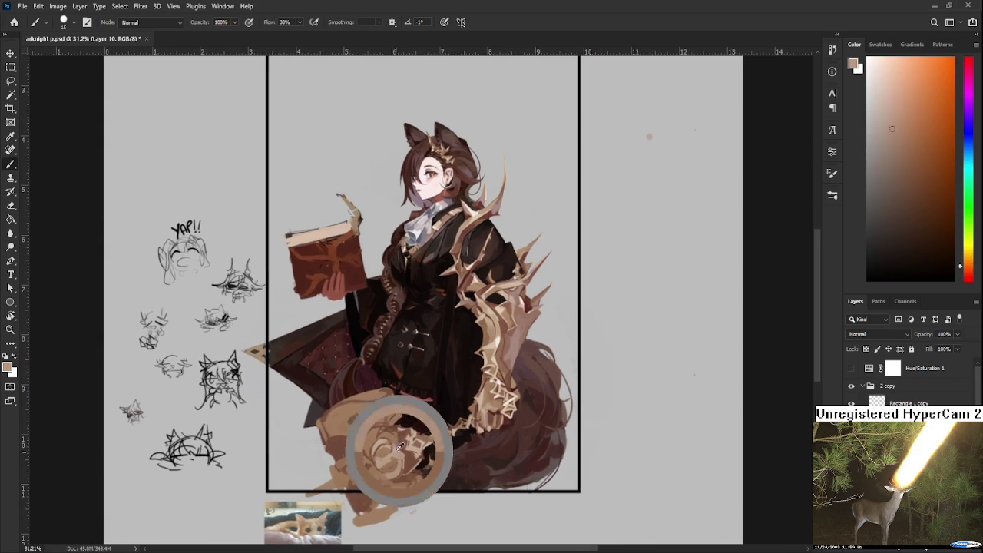
left_click(403, 440, "alt")
left_click(403, 442, "alt")
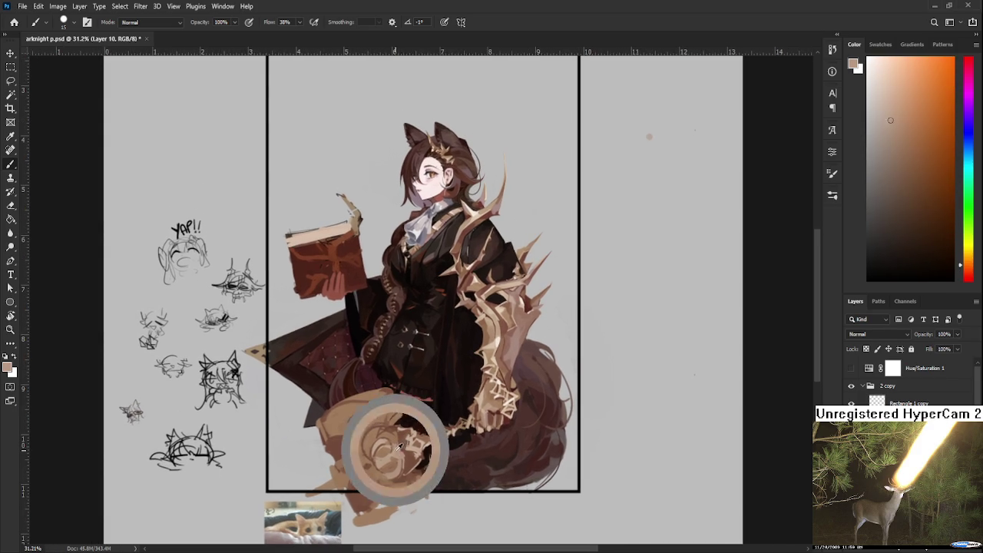
left_click(411, 455, "alt")
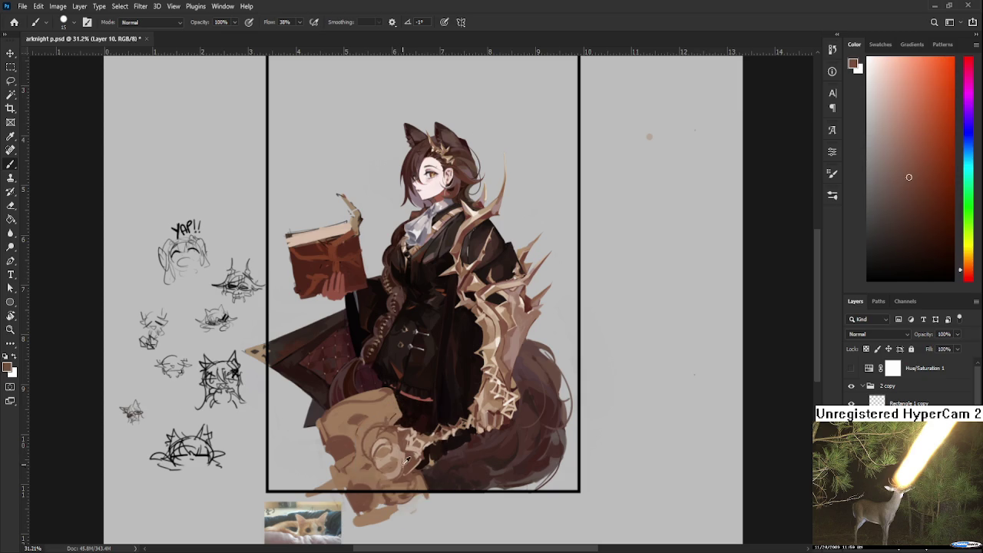
left_click(405, 454, "alt")
left_click(405, 454, "alt")
left_click(406, 457, "alt")
left_click(398, 435, "alt")
left_click(398, 436, "alt")
left_click_drag(410, 420, 421, 424)
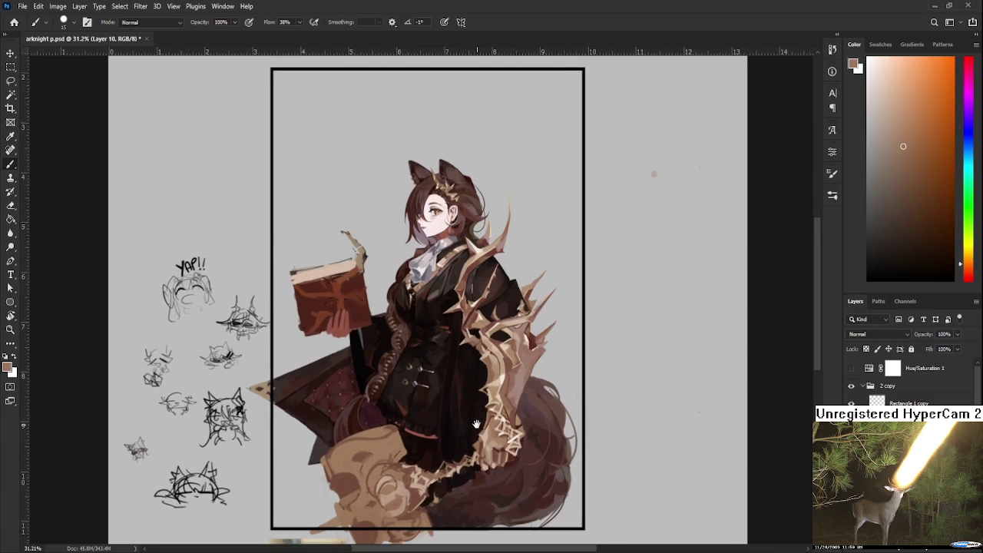
- Pick a redder shade, enlarge the brush to 40, and erase briefly before repainting
left_click(423, 427, "alt")
left_click(524, 343, "alt")
key("bracketright")
key("bracketright")
key("bracketright")
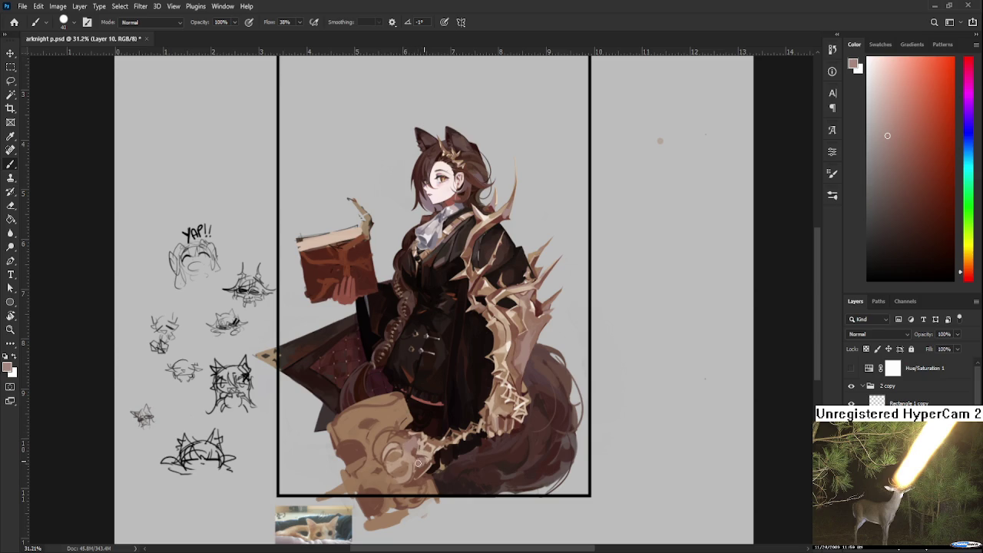
left_click_drag(421, 462, 428, 444)
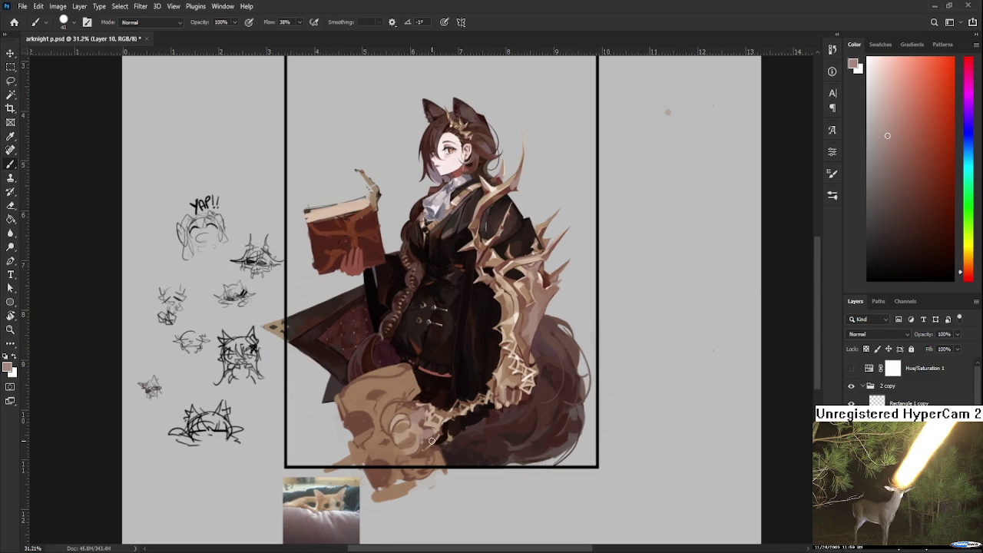
key("e")
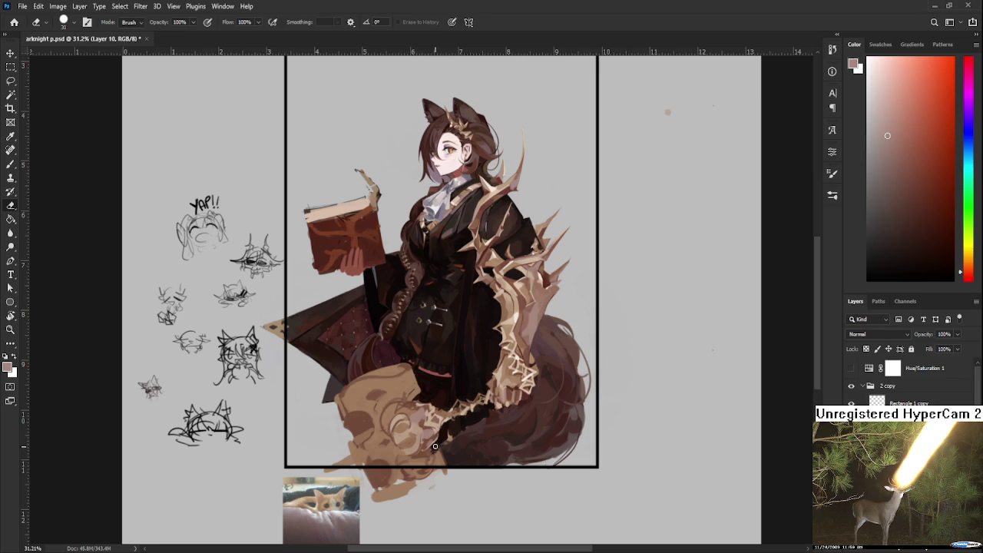
key("b")
- Sample lighter and darker creature colours, alternating between the eraser and brush
left_click(435, 440, "alt")
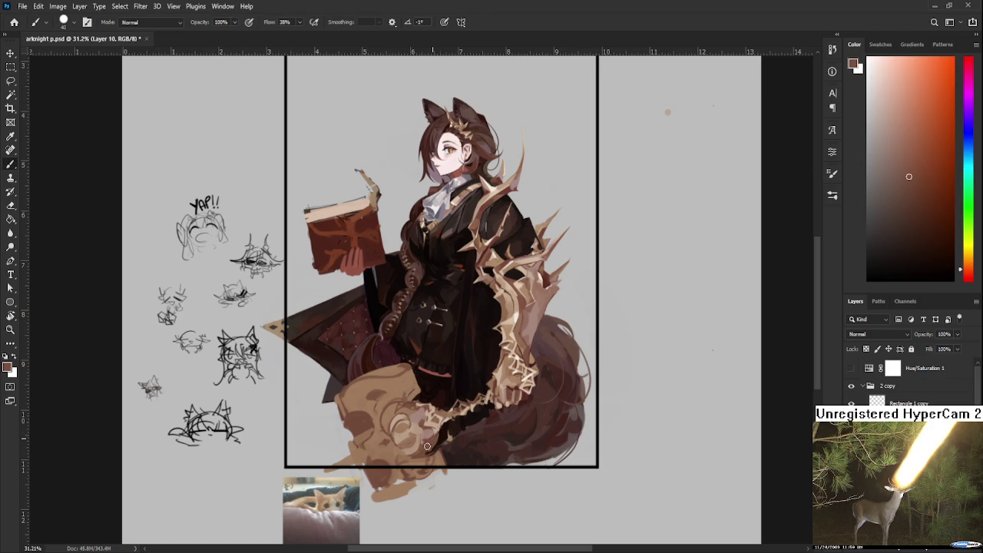
left_click(427, 441, "alt")
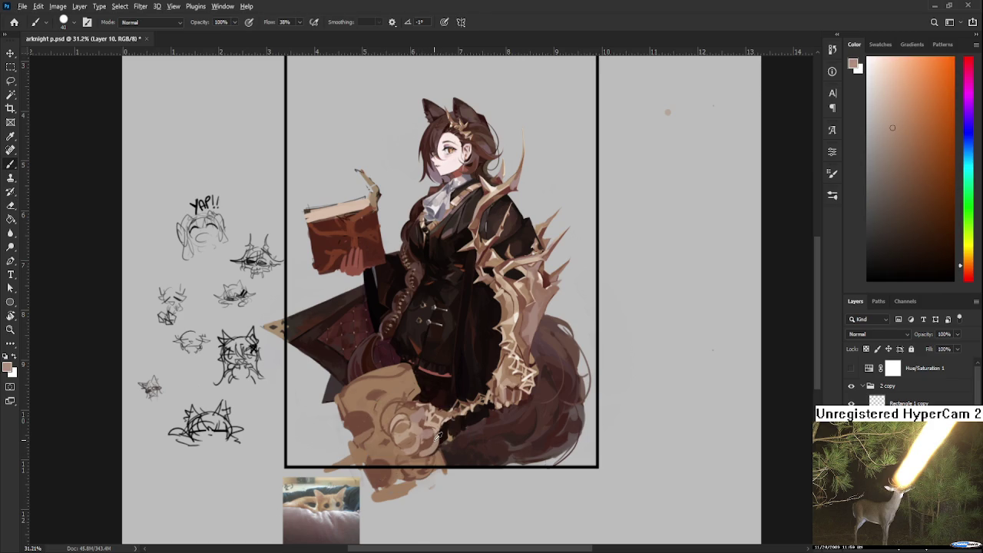
left_click(432, 441, "alt")
left_click(432, 441, "alt")
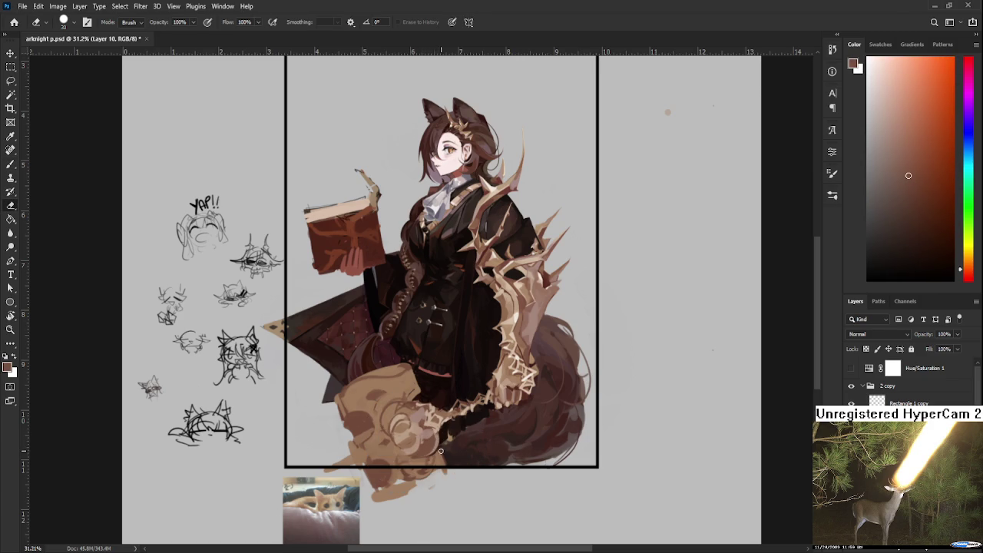
left_click(444, 455, "alt")
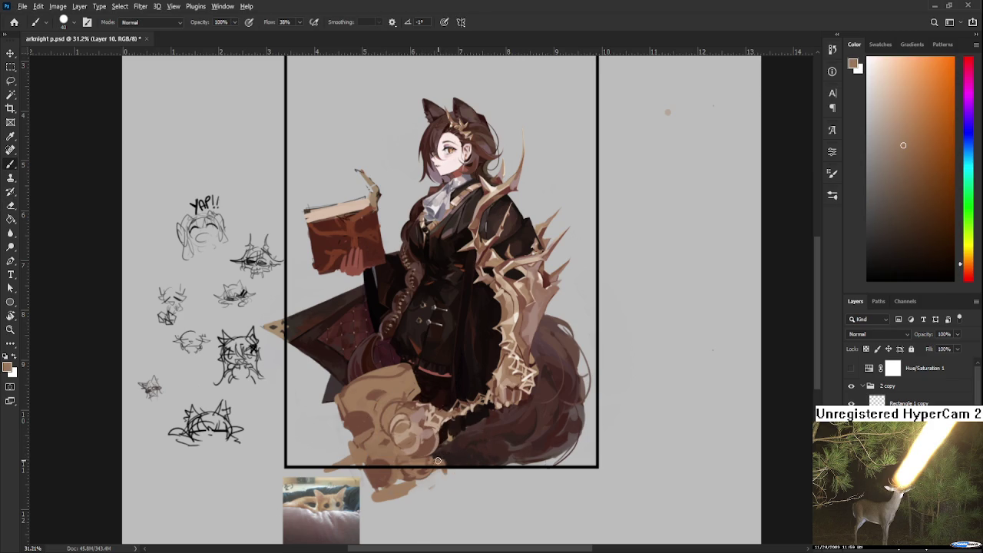
key("e")
key("b")
left_click_drag(398, 399, 408, 419)
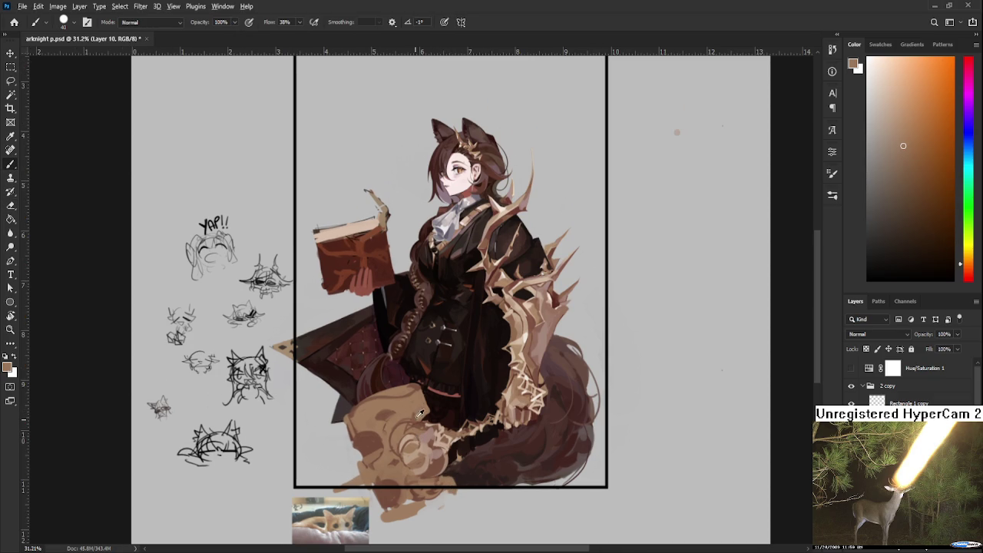
- Sample lighter colours from the creature and a light tone from the tail
left_click(408, 423, "alt")
left_click(424, 417, "alt")
left_click(417, 416, "alt")
left_click(419, 417, "alt")
left_click(424, 415, "alt")
left_click(526, 353, "alt")
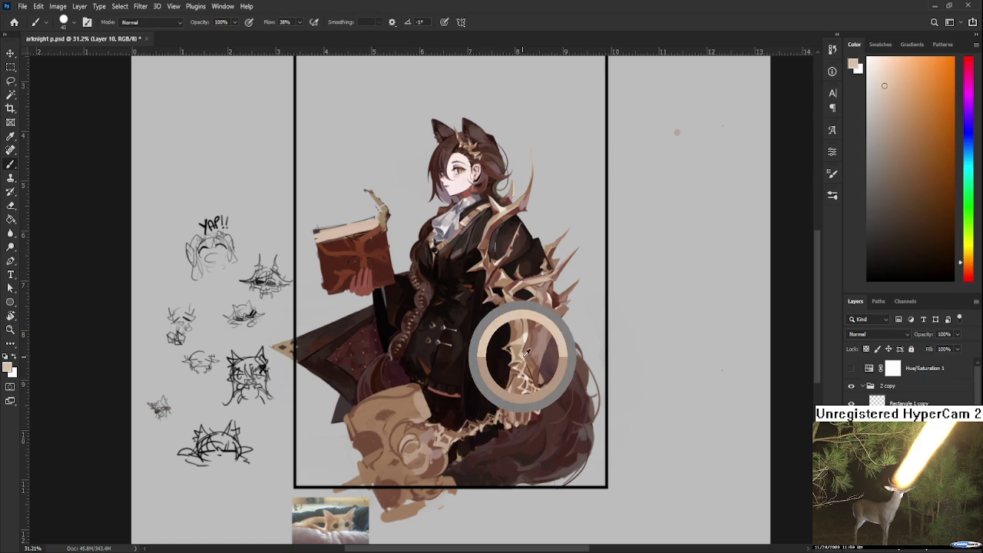
- Sample fur colours and paint a light stroke along the tan block's top edge
left_click(423, 402, "alt")
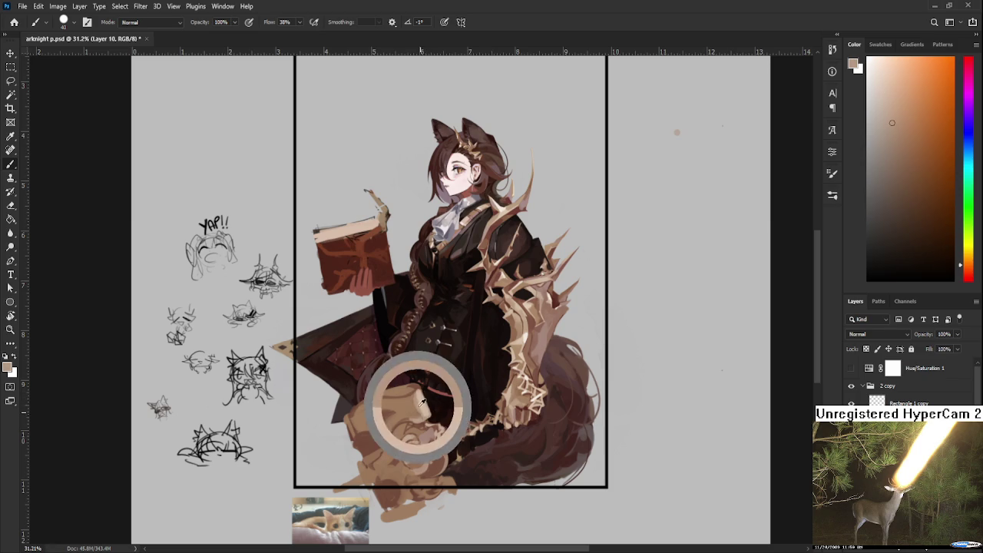
left_click(416, 392, "alt")
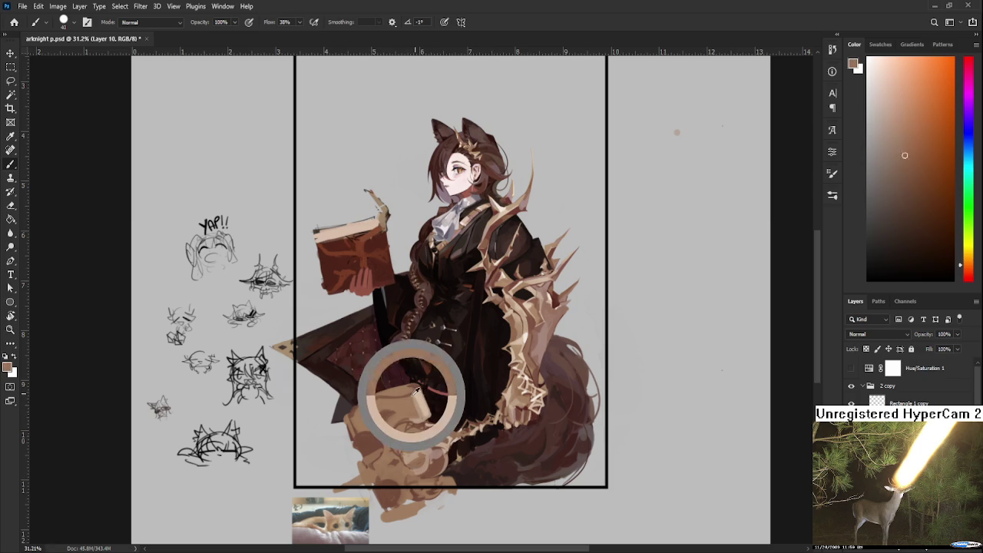
left_click(434, 432, "alt")
left_click(422, 427, "alt")
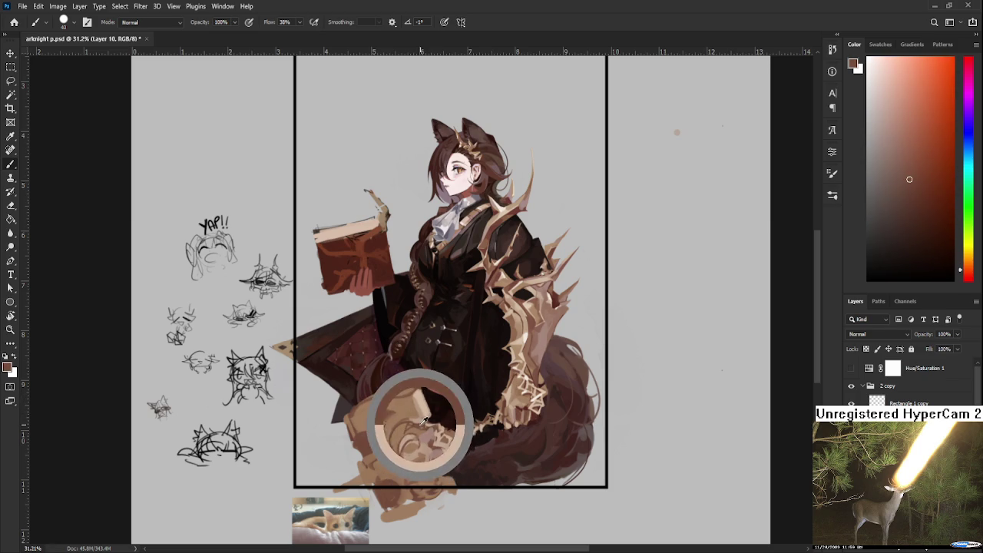
left_click(403, 389, "alt")
left_click(413, 401, "alt")
left_click(401, 393, "alt")
key("p")
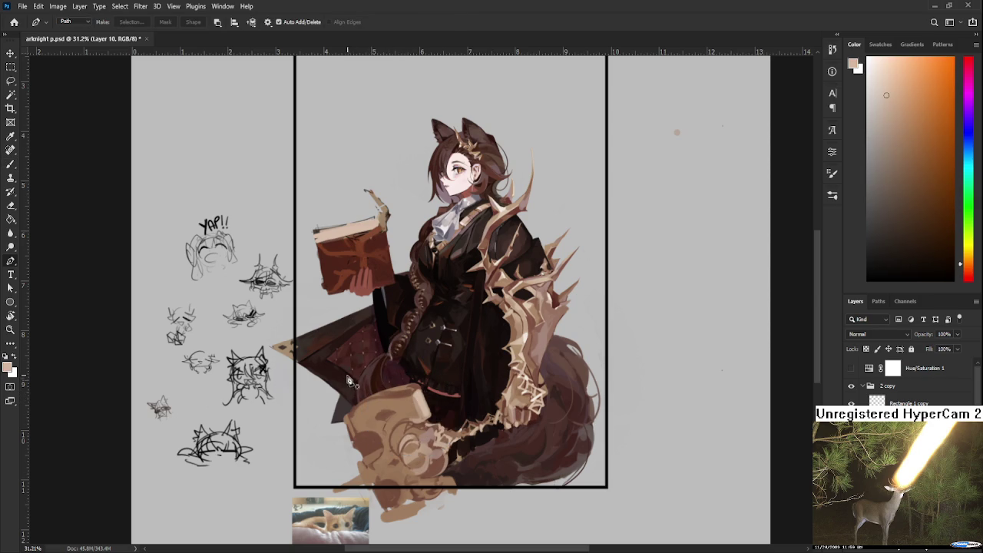
key("b")
left_click_drag(360, 400, 411, 387)
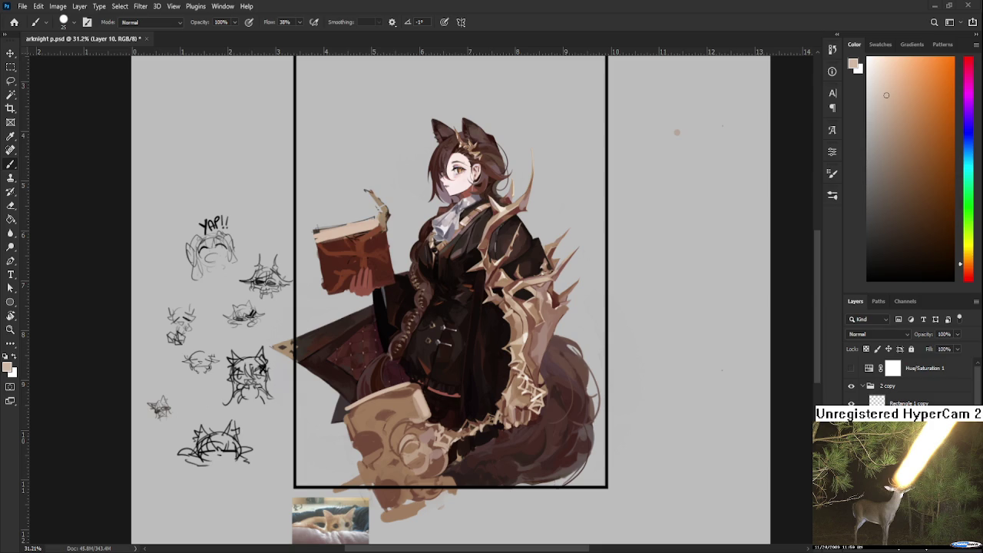
scroll(426, 299, "down", 1)
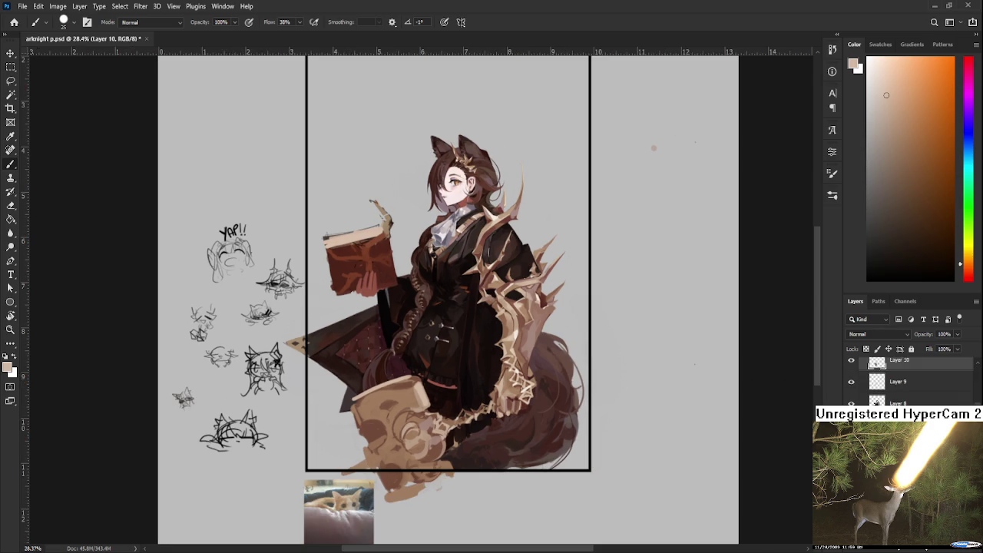
- On Layer 5, reset colours to black, undo a trial stroke, and shrink the brush
key("alt+bracketleft")
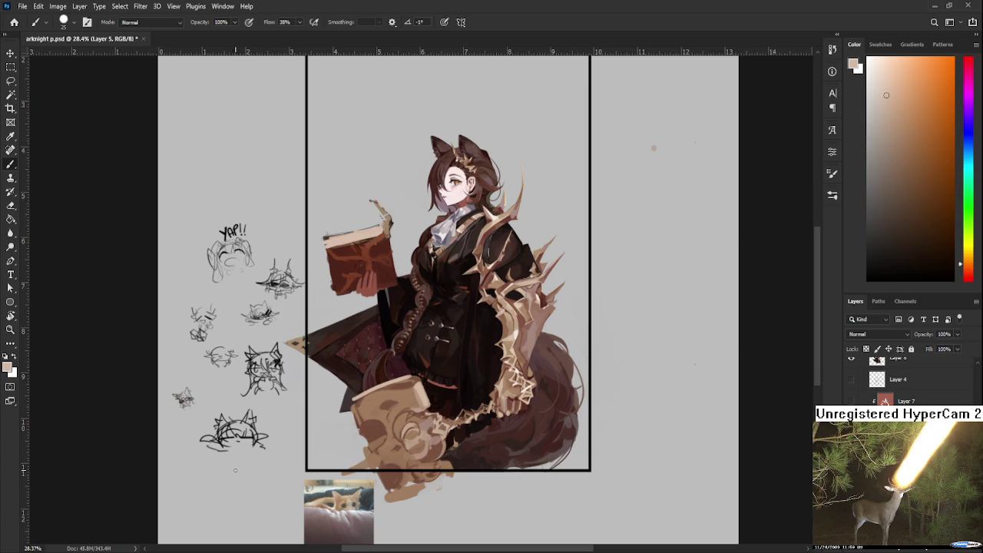
key("d")
mouse_move(215, 484)
left_mouse_down()
mouse_move(250, 465)
mouse_move(215, 498)
mouse_move(219, 510)
mouse_move(250, 496)
mouse_move(214, 504)
left_mouse_up()
key("ctrl+z")
key("ctrl+z")
key("bracketleft")
key("bracketleft")
- Sketch the new head's two pointed ears and hair strokes below the doodles
key("ctrl+z")
key("ctrl+z")
key("ctrl+z")
mouse_move(181, 460)
left_mouse_down()
mouse_move(221, 481)
mouse_move(217, 497)
mouse_move(208, 489)
mouse_move(281, 446)
mouse_move(268, 484)
left_mouse_up()
key("ctrl+z")
mouse_move(271, 467)
left_mouse_down()
mouse_move(234, 496)
mouse_move(256, 488)
mouse_move(245, 513)
mouse_move(219, 521)
left_mouse_up()
left_click_drag(221, 484, 239, 467)
mouse_move(225, 508)
left_mouse_down()
mouse_move(234, 468)
mouse_move(274, 466)
mouse_move(241, 478)
left_mouse_up()
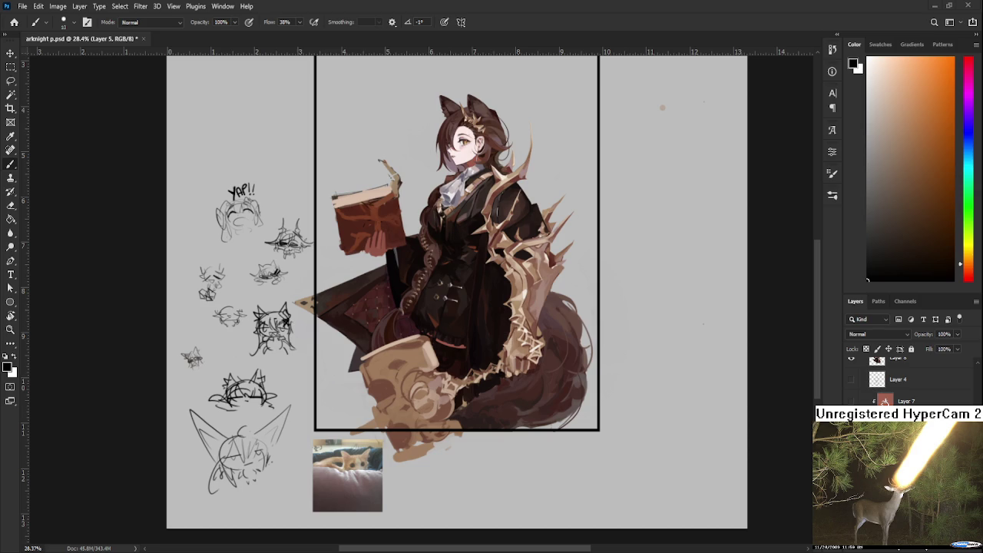
left_click_drag(362, 386, 306, 408)
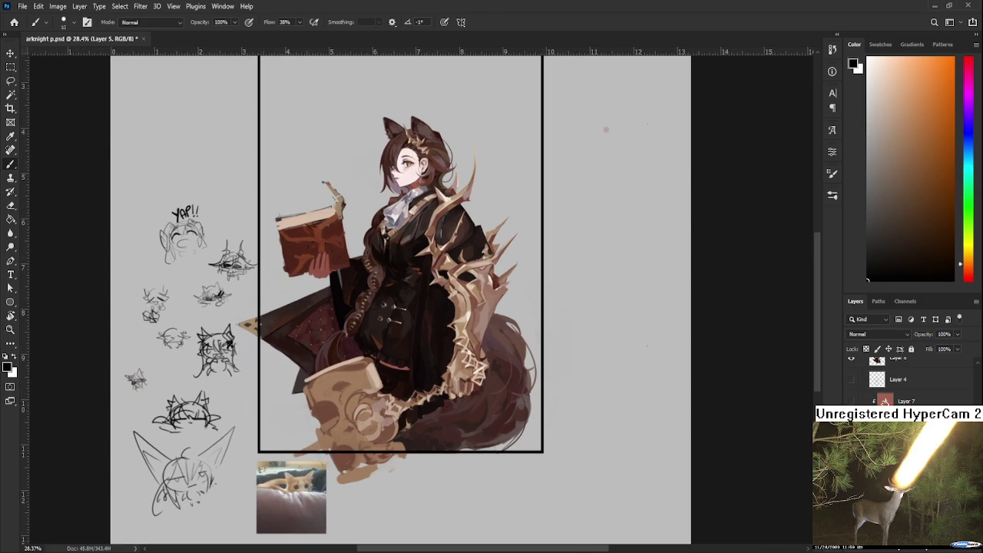
- Switch to Layer 8 and sample reddish and orange browns from the creature
scroll(907, 396, "up", 1)
left_click(910, 382)
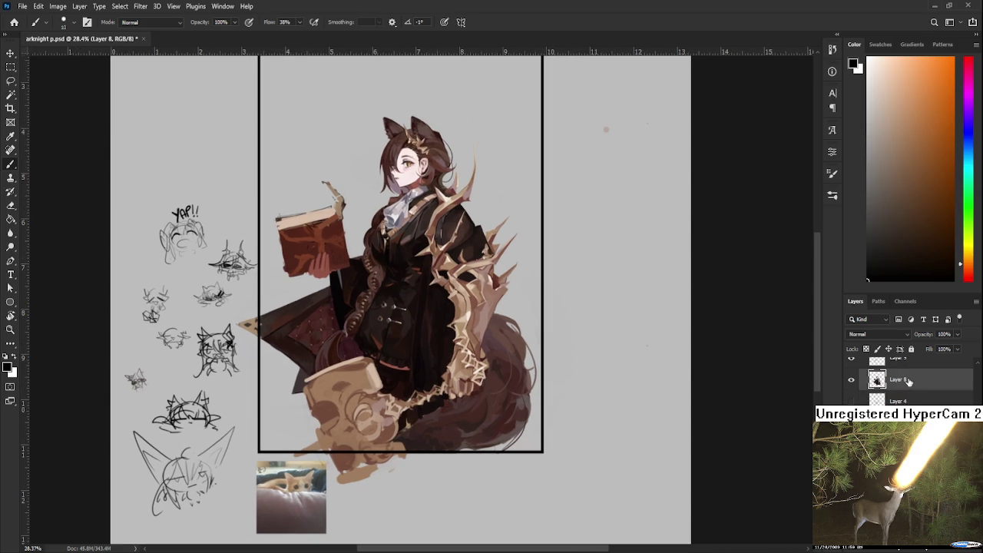
left_click(347, 407, "alt")
left_click_drag(346, 407, 331, 408)
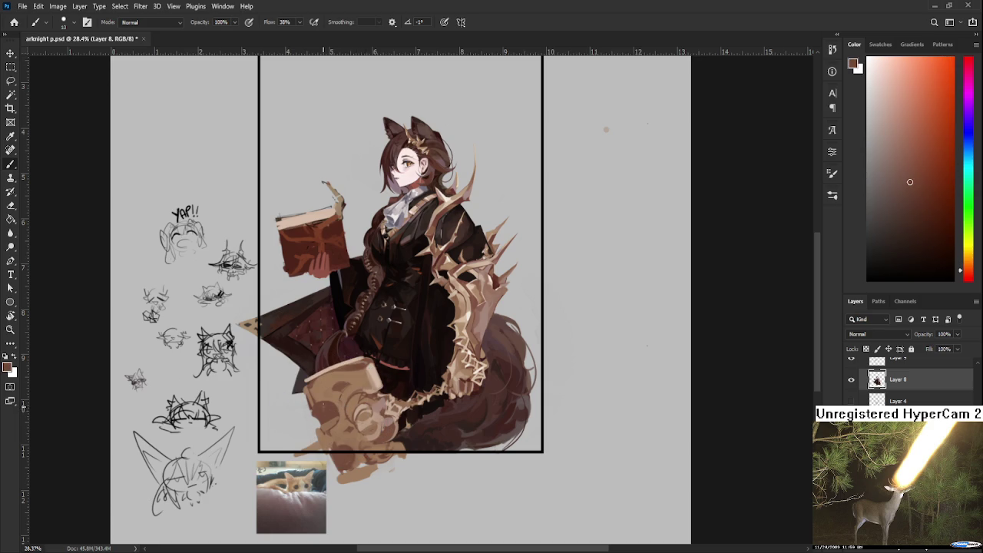
left_click(341, 408, "alt")
left_click(333, 411, "alt")
left_click(344, 412, "alt")
- Resample lighter orange-browns, settling on a light tan-brown from the creature
left_click(339, 408, "alt")
left_click(343, 415, "alt")
left_click(342, 415, "alt")
left_click(354, 377, "alt")
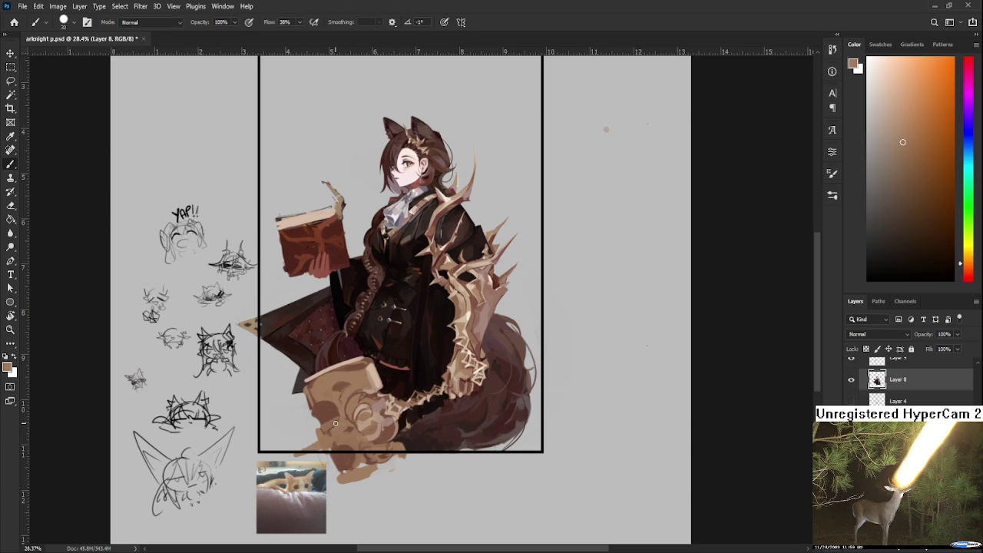
left_click(367, 372, "alt")
left_click(372, 376, "alt")
scroll(852, 380, "up", 2)
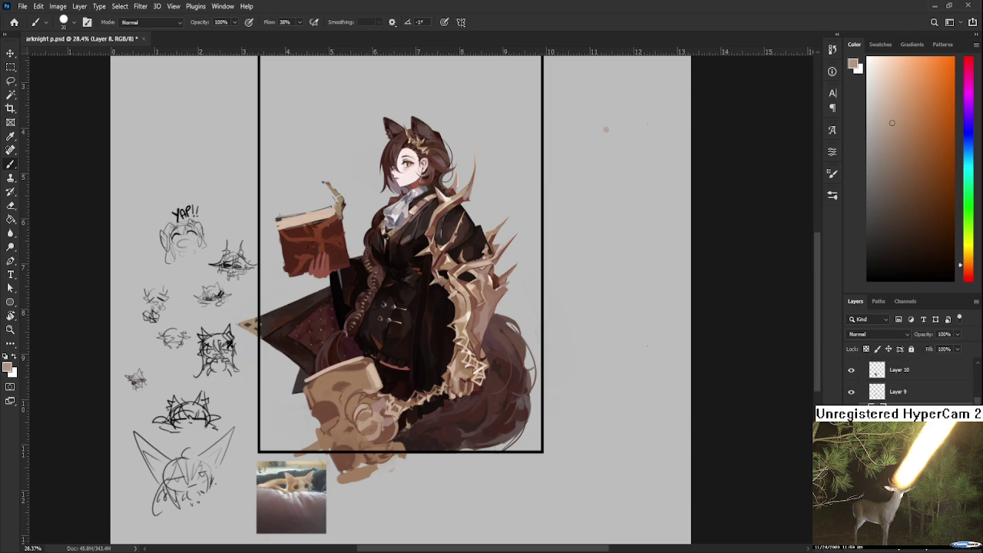
- Hide the tan creature layer, zoom in, and erase stray light strokes below the cloak
left_click(851, 372)
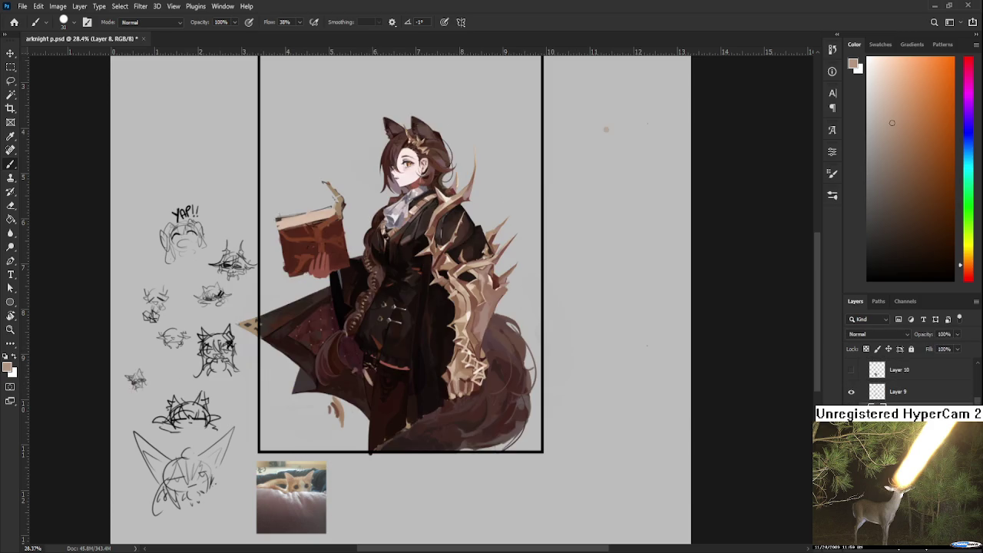
scroll(313, 395, "up", 3)
scroll(312, 395, "up", 1)
key("e")
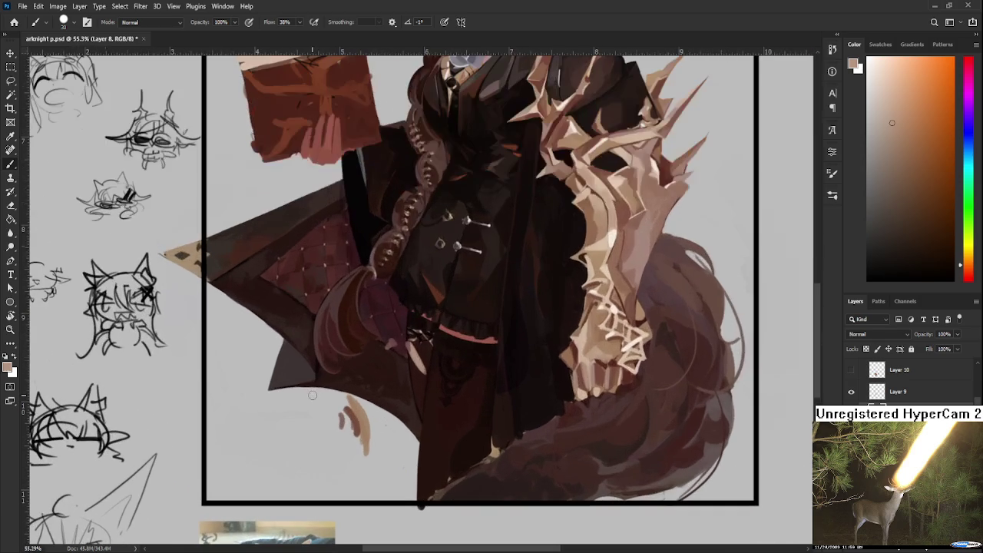
mouse_move(334, 427)
left_mouse_down()
mouse_move(358, 432)
mouse_move(357, 402)
left_mouse_up()
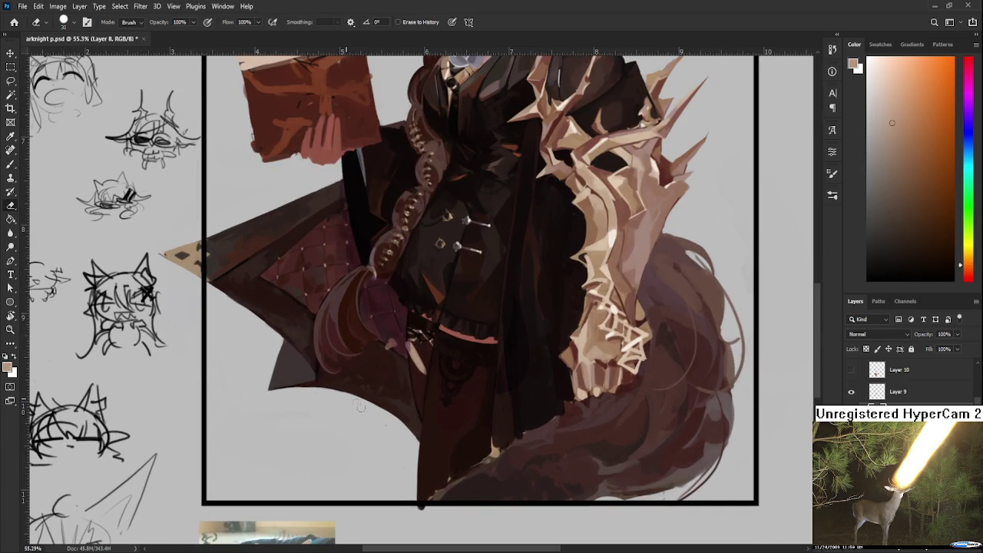
key("b")
- Paint the cloak in dark brown and the quilted cloth in reddish brown
left_click(421, 344, "alt")
mouse_move(425, 346)
left_mouse_down()
mouse_move(411, 361)
mouse_move(423, 357)
mouse_move(421, 367)
left_mouse_up()
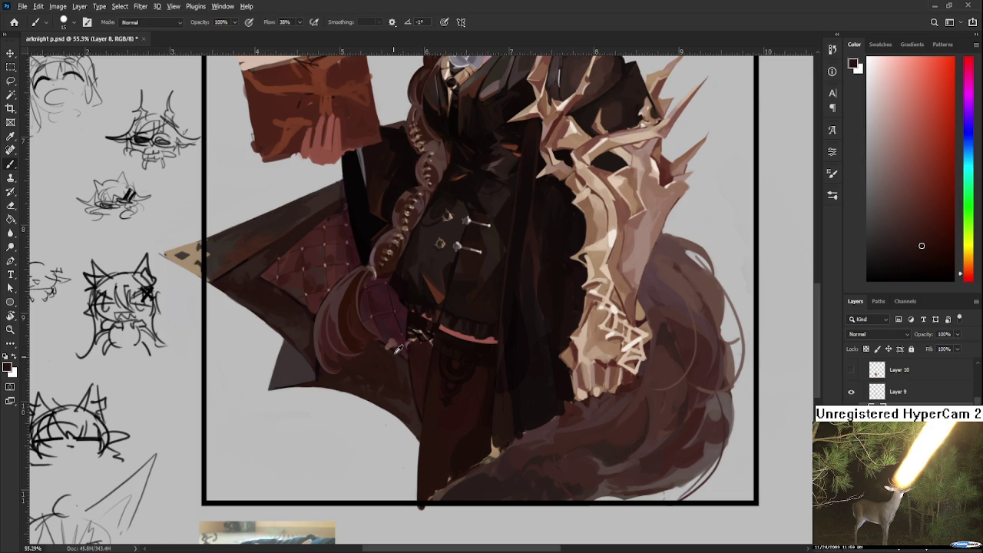
left_click(396, 345, "alt")
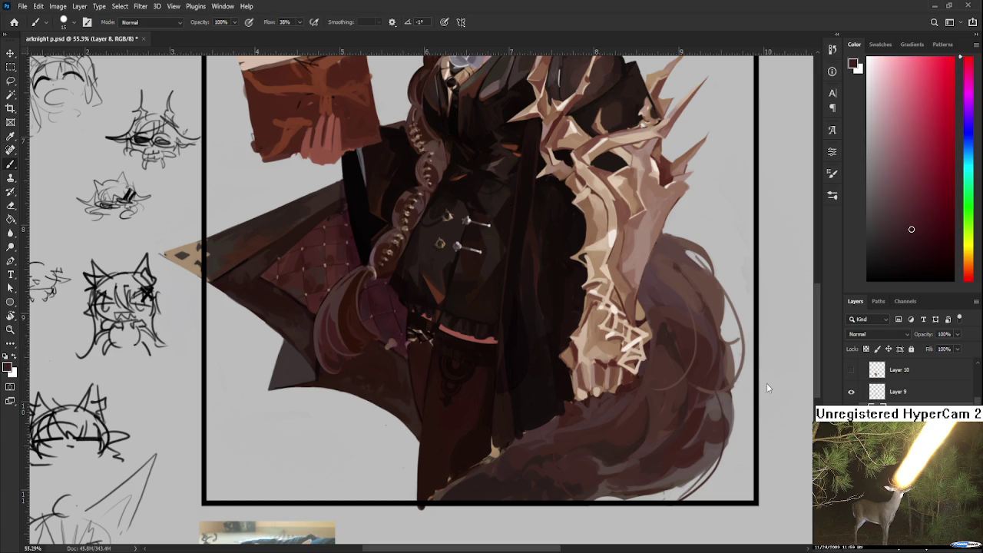
left_click_drag(395, 344, 366, 282)
left_click(393, 341, "alt")
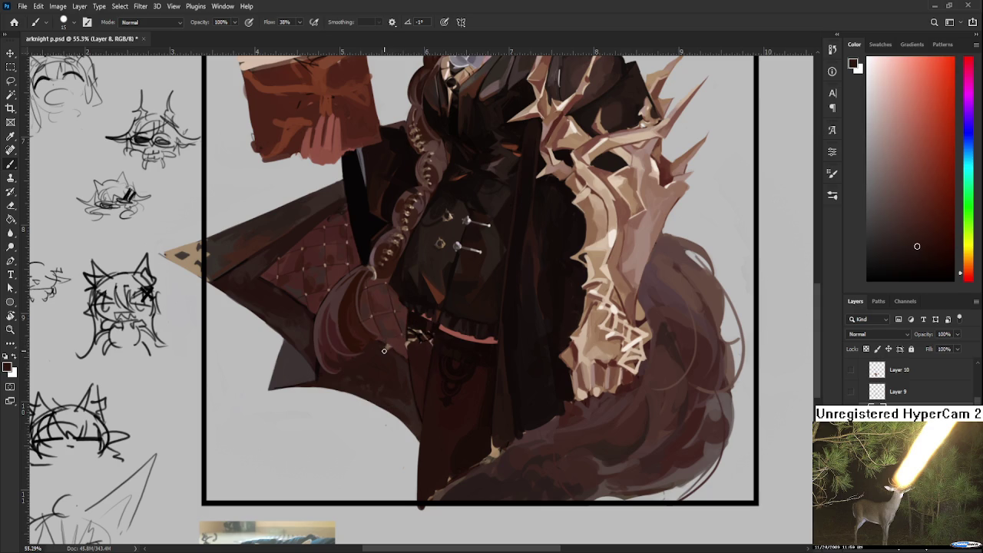
left_click(388, 345, "alt")
left_click(397, 348, "alt")
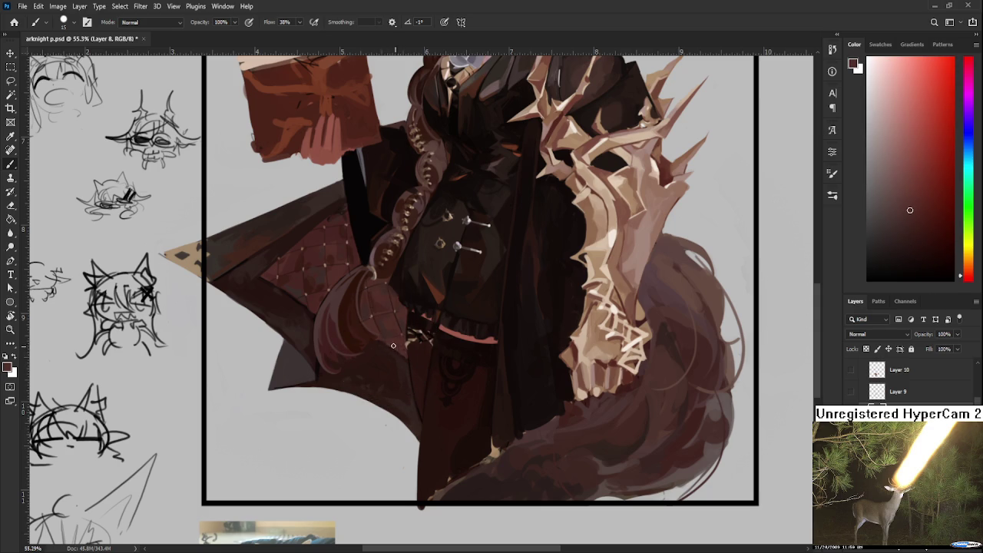
left_click(388, 341, "alt")
scroll(405, 363, "down", 3, "alt")
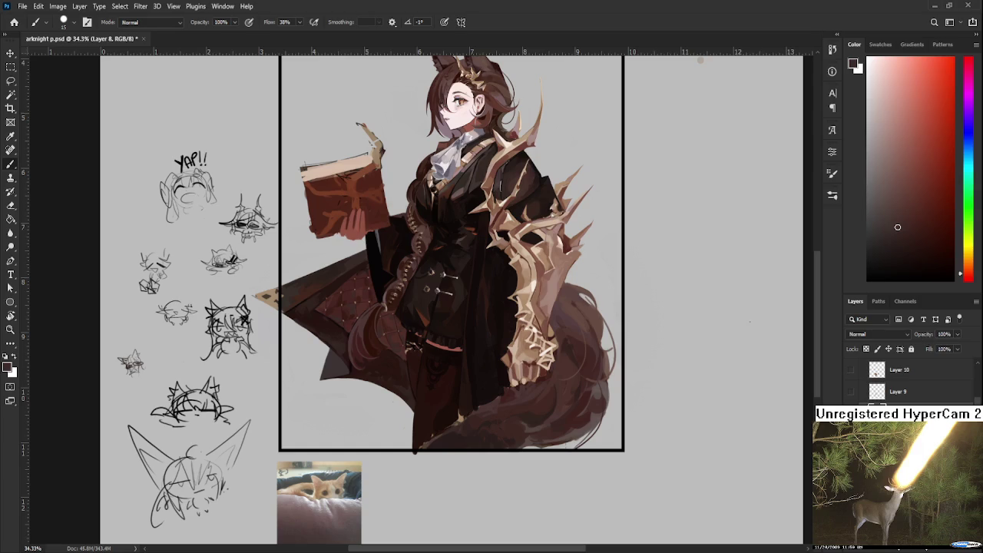
- Show and select Layer 10, then sample tan colours across the creature
left_click(852, 392)
left_click(851, 370)
left_click(899, 369)
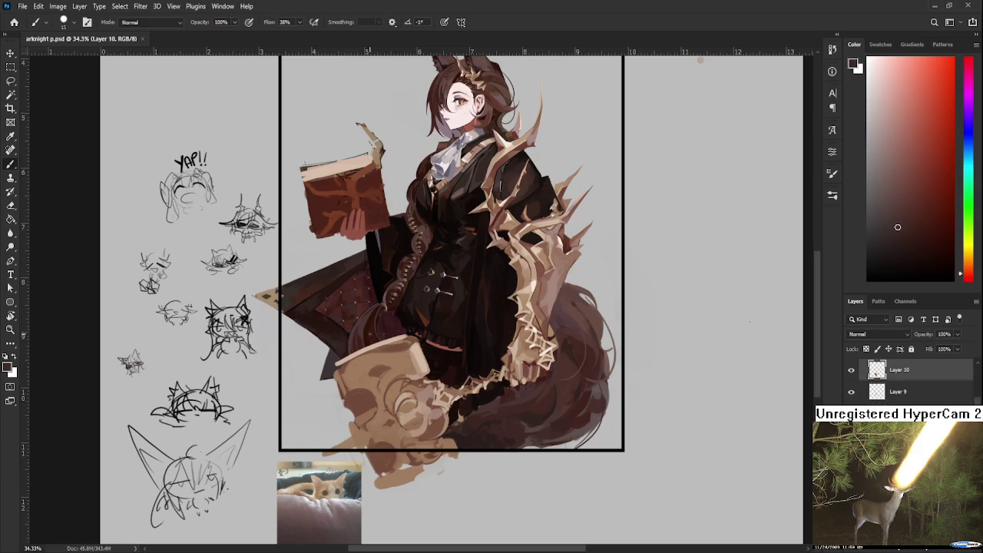
left_click(414, 367, "alt")
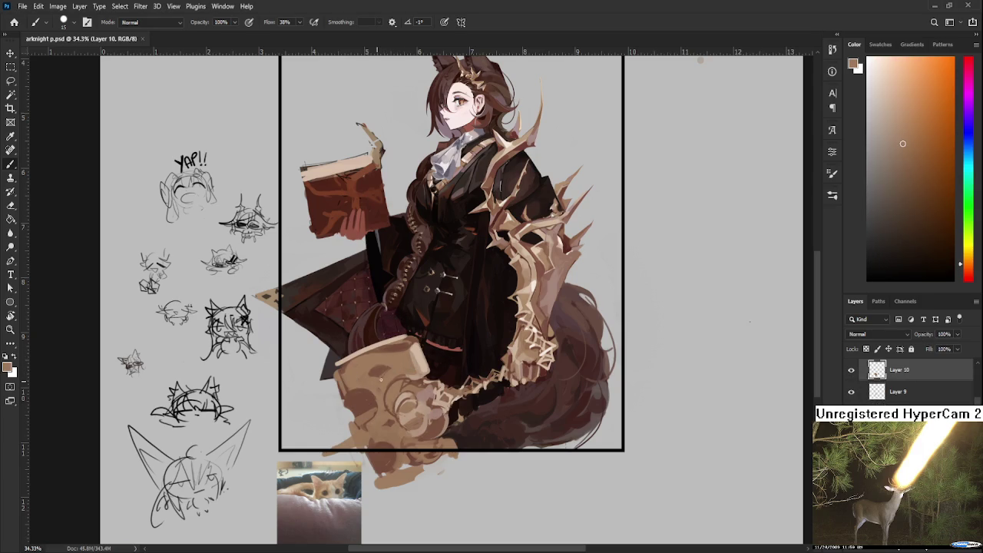
left_click_drag(380, 378, 414, 345, "alt")
- Shrink the brush and dab light tan onto the creature's dark patch
scroll(386, 354, "up", 2)
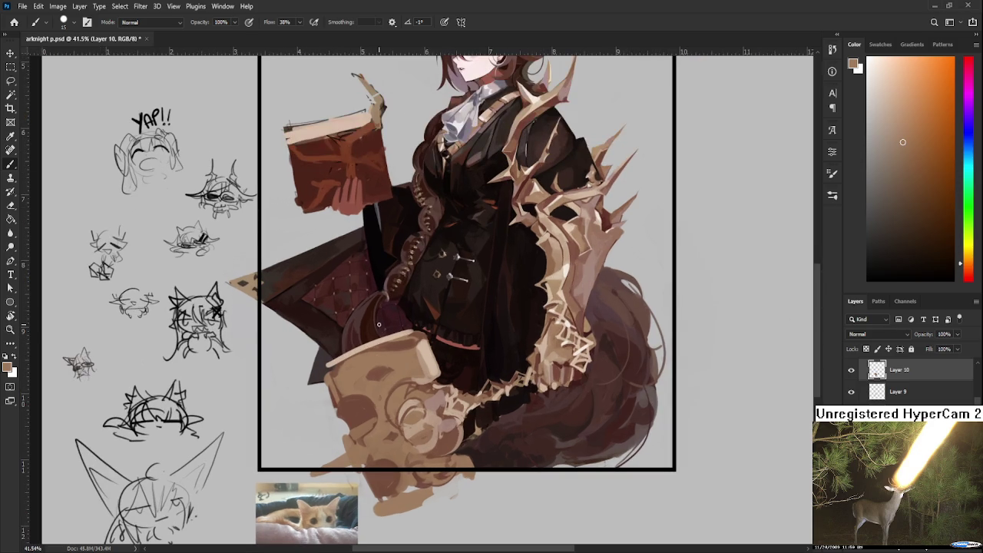
left_click(345, 364, "alt")
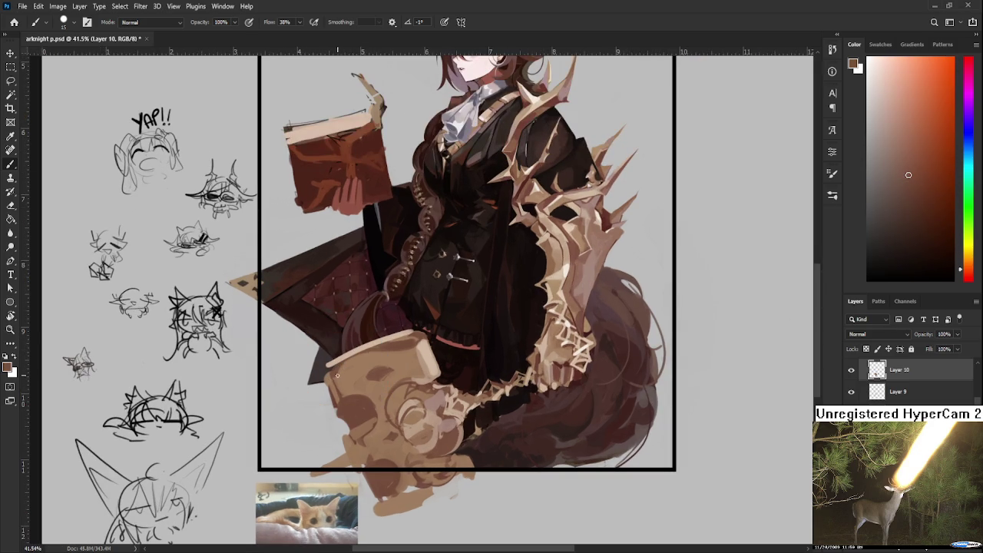
left_click(374, 350, "alt")
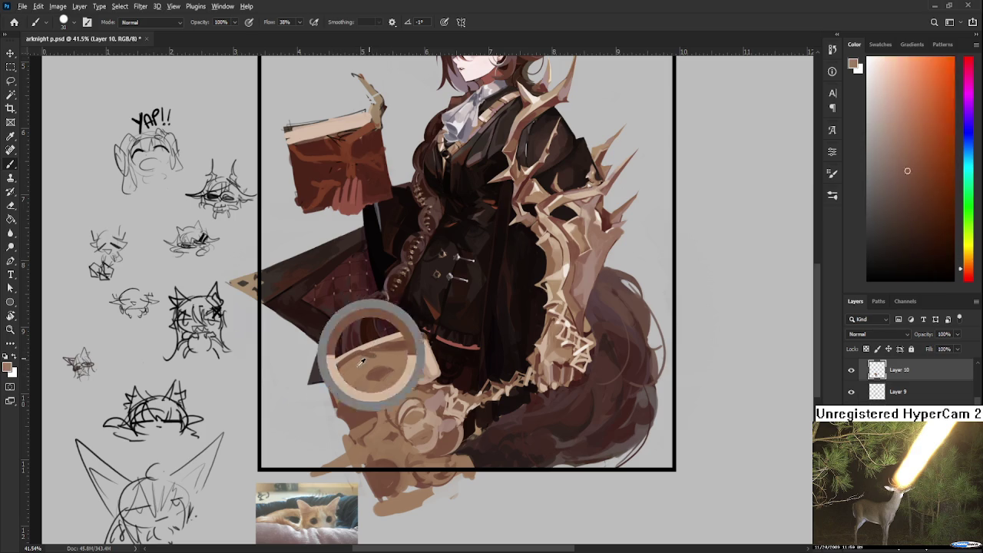
left_click(370, 348, "alt")
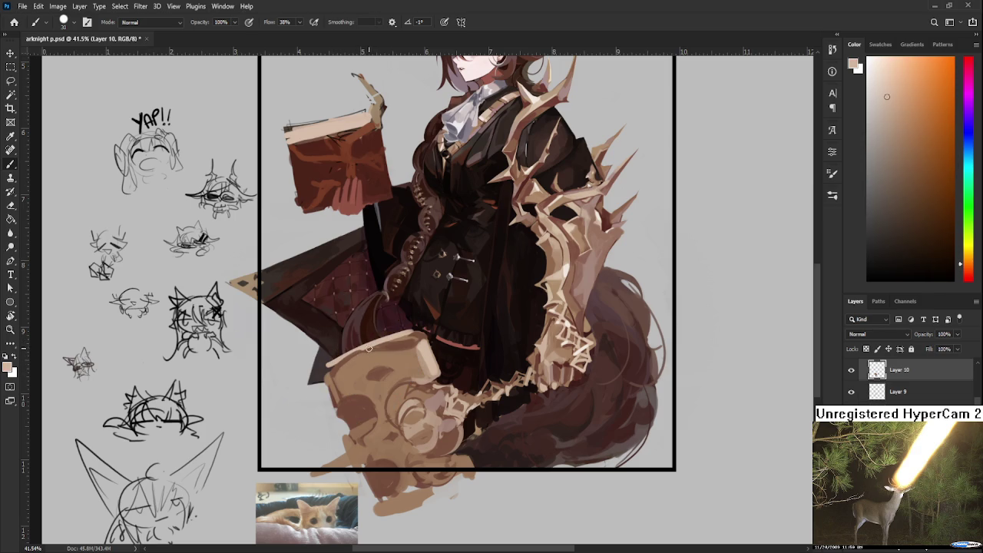
key("bracketleft")
key("bracketleft")
left_click(366, 352, "alt")
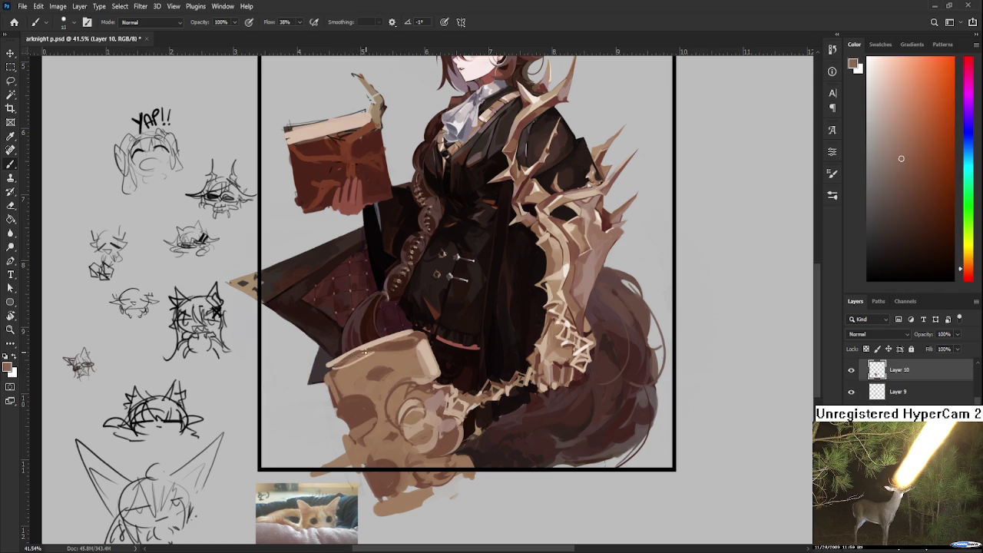
left_click(361, 355, "alt")
left_click(422, 354, "alt")
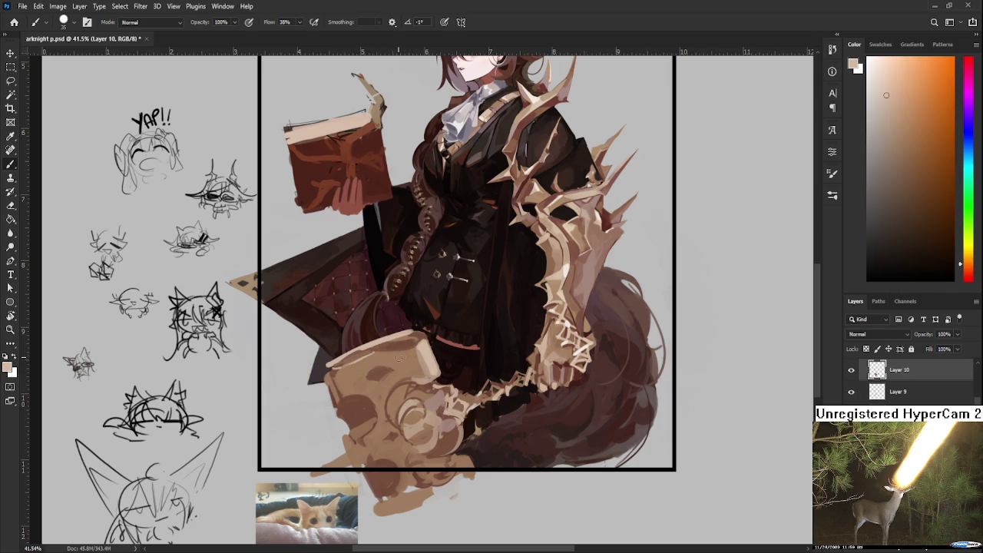
left_click_drag(404, 364, 391, 358)
- Sample dark browns from the creature and paint them into its shading
left_click(403, 364, "alt")
left_click(391, 359, "alt")
left_click(381, 377, "alt")
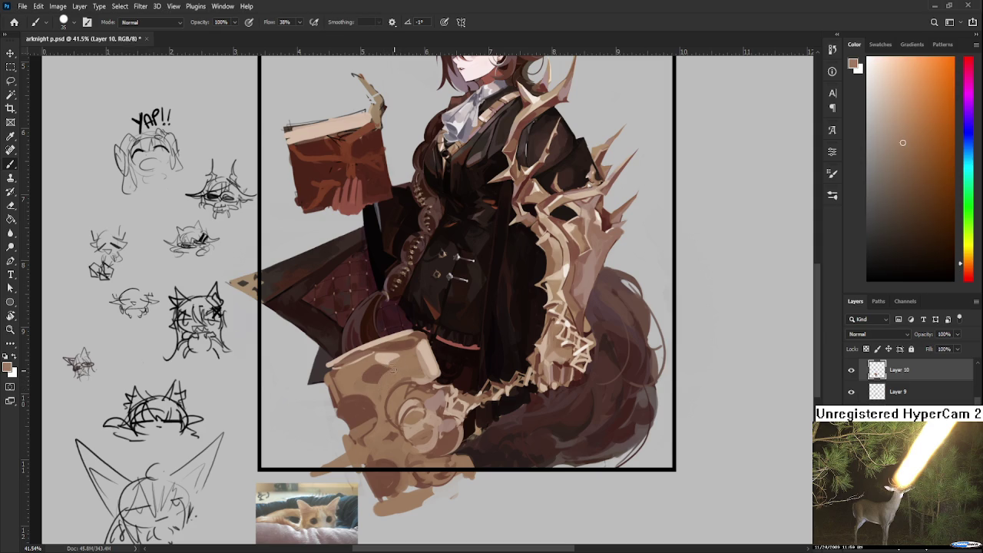
left_click(370, 377, "alt")
left_click(376, 376, "alt")
left_click(368, 375, "alt")
left_click(384, 367, "alt")
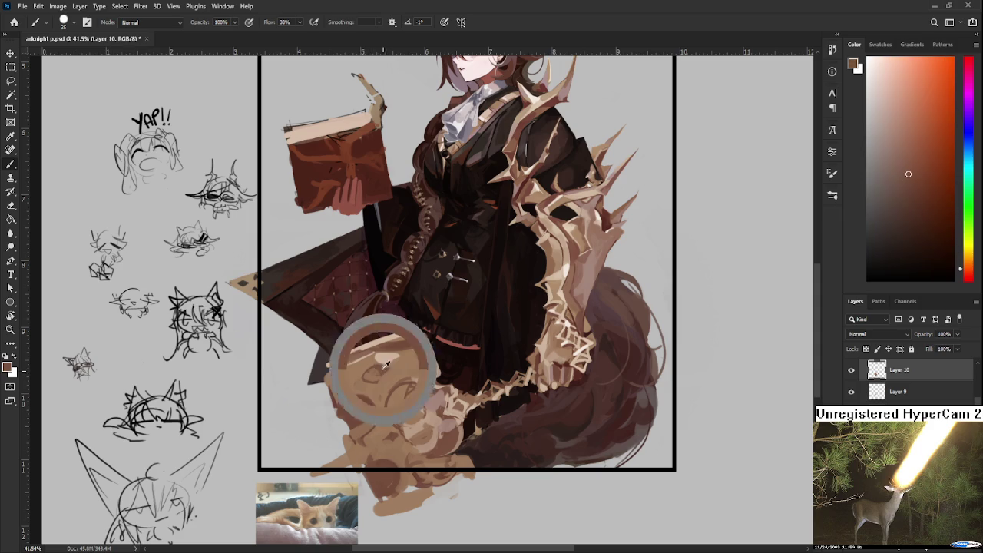
left_click_drag(411, 359, 408, 349)
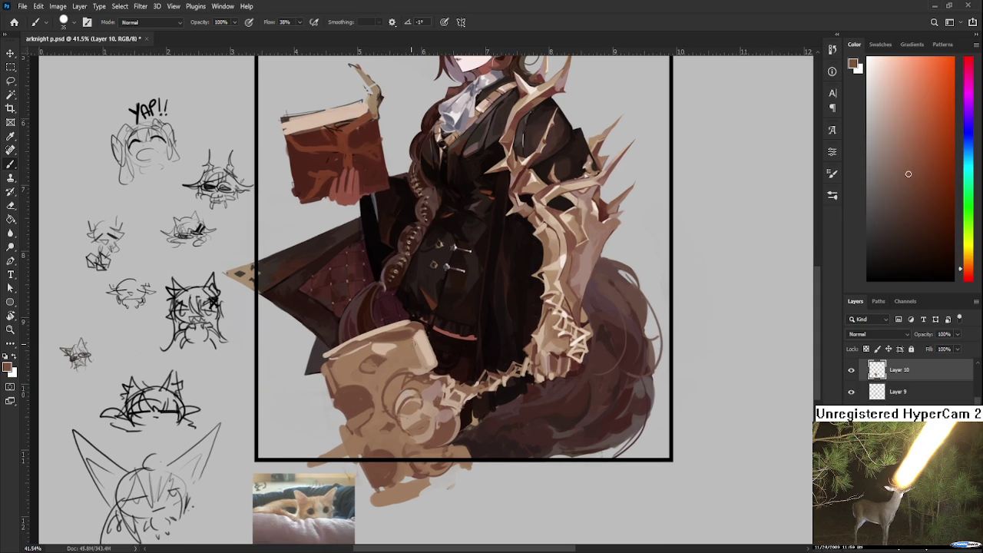
- Stroke lighter and darker tans across the upper creature
left_click(383, 349, "alt")
left_click(393, 364, "alt")
left_click(390, 362, "alt")
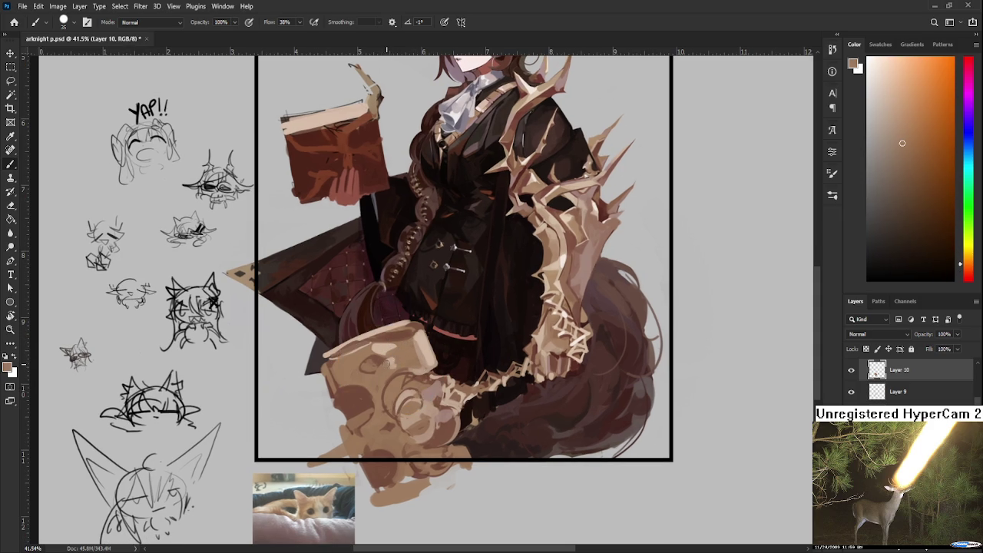
left_click(400, 362, "alt")
left_click(401, 362, "alt")
left_click(409, 335, "alt")
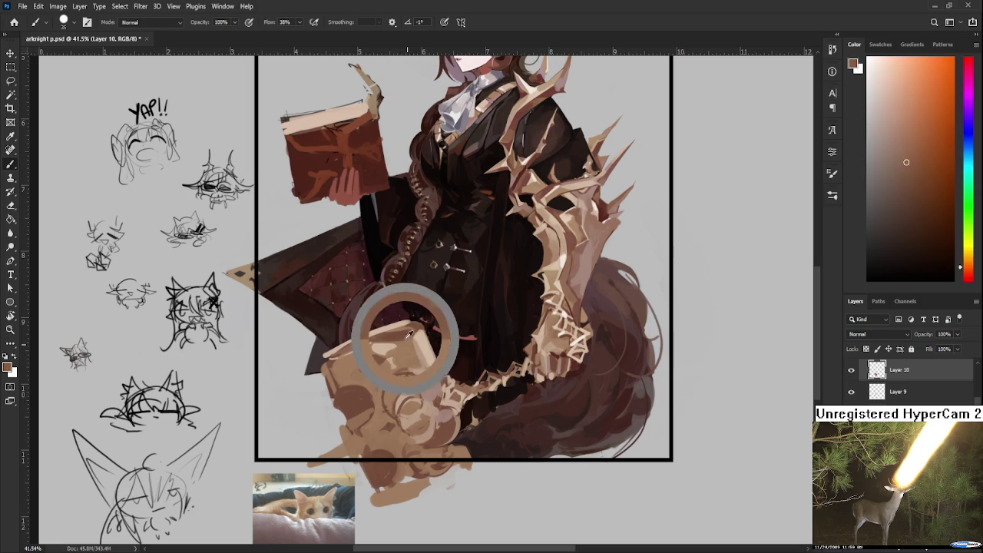
left_click_drag(410, 334, 391, 379)
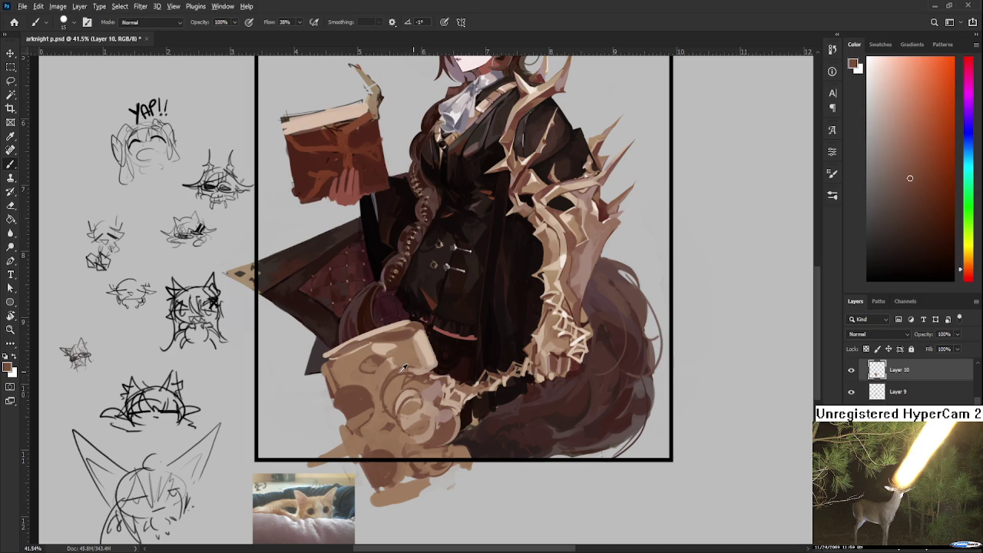
- Add lighter, orange and darker tan touches lower on the creature
left_click(383, 406, "alt")
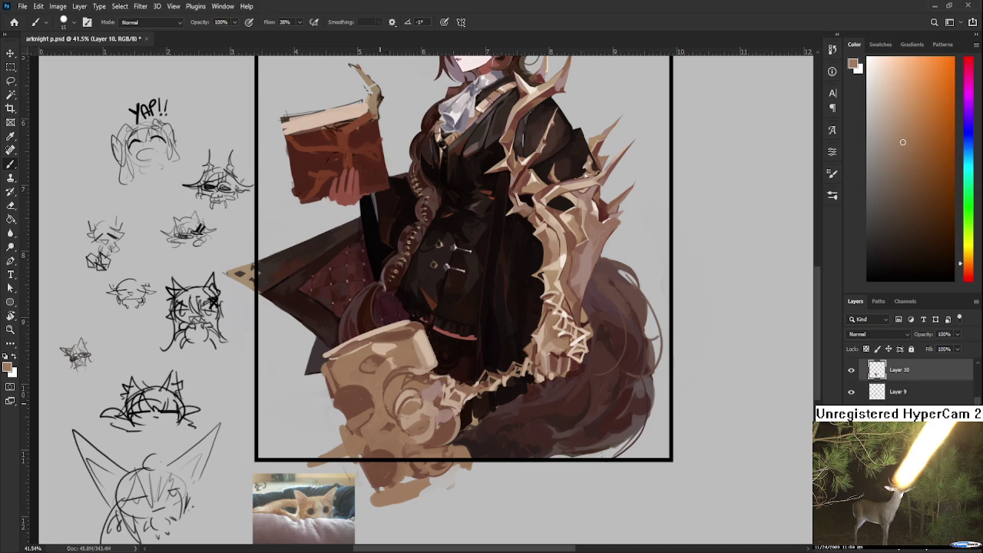
left_click(370, 382, "alt")
left_click(363, 405, "alt")
left_click(368, 397, "alt")
left_click(363, 392, "alt")
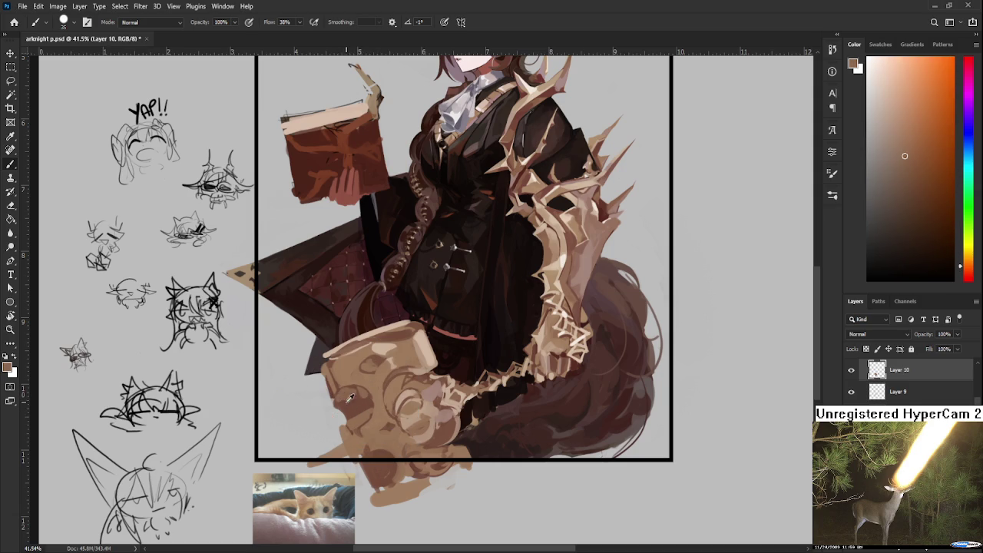
left_click(351, 392, "alt")
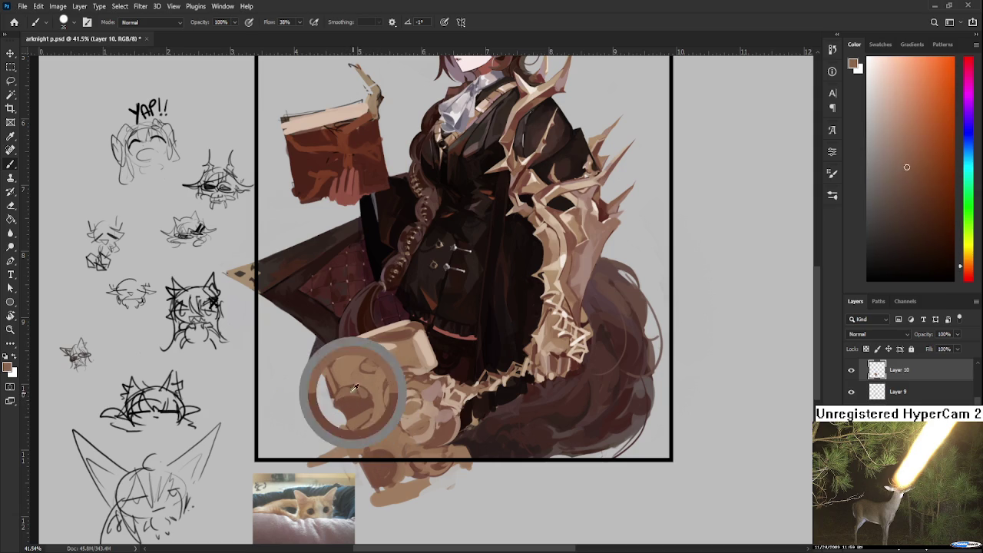
left_click(358, 402, "alt")
left_click(363, 392, "alt")
left_click(366, 389, "alt")
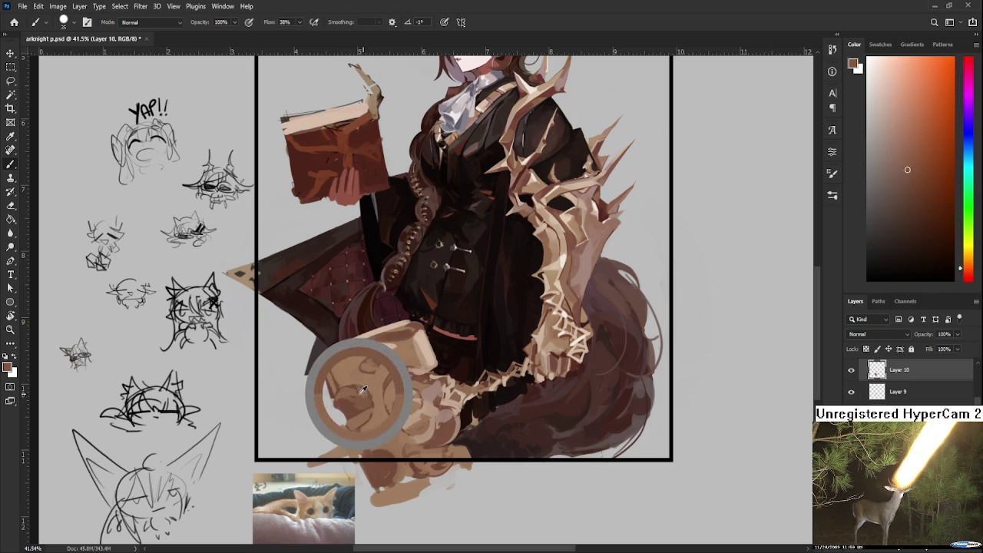
- Lay further tan strokes over the creature's tan area
mouse_move(364, 388)
left_mouse_down()
mouse_move(336, 380)
mouse_move(368, 336)
left_mouse_up()
left_click_drag(433, 388, 418, 384)
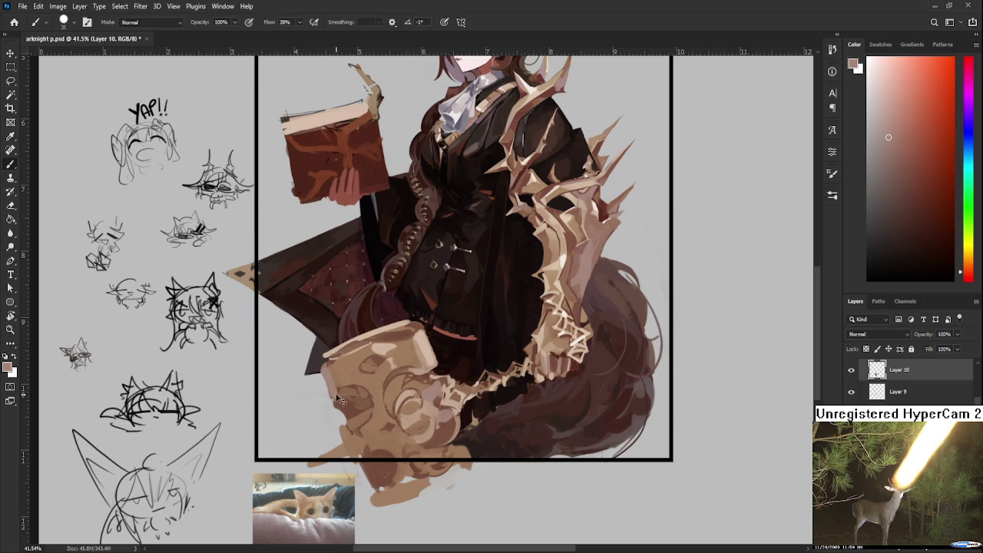
left_click_drag(332, 370, 366, 367)
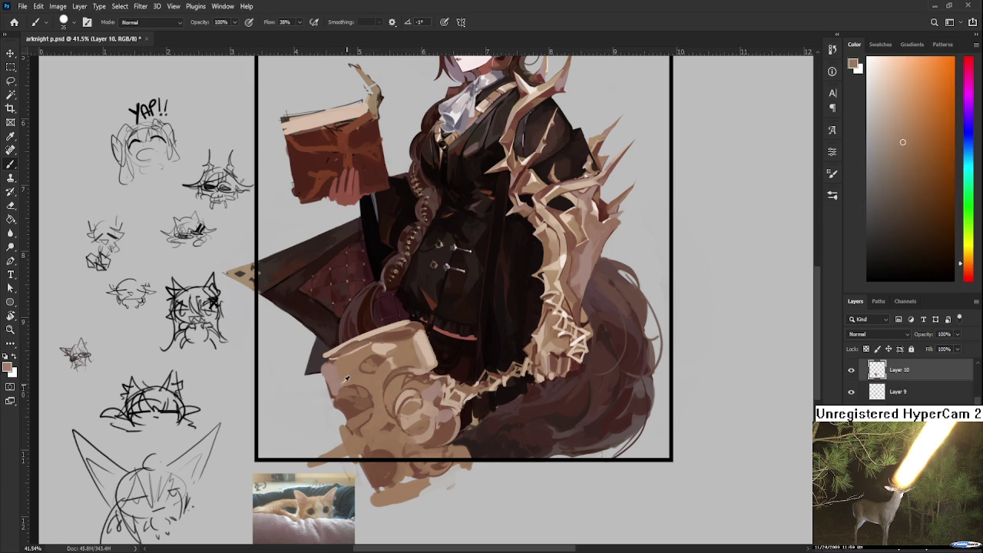
left_click_drag(352, 425, 346, 395)
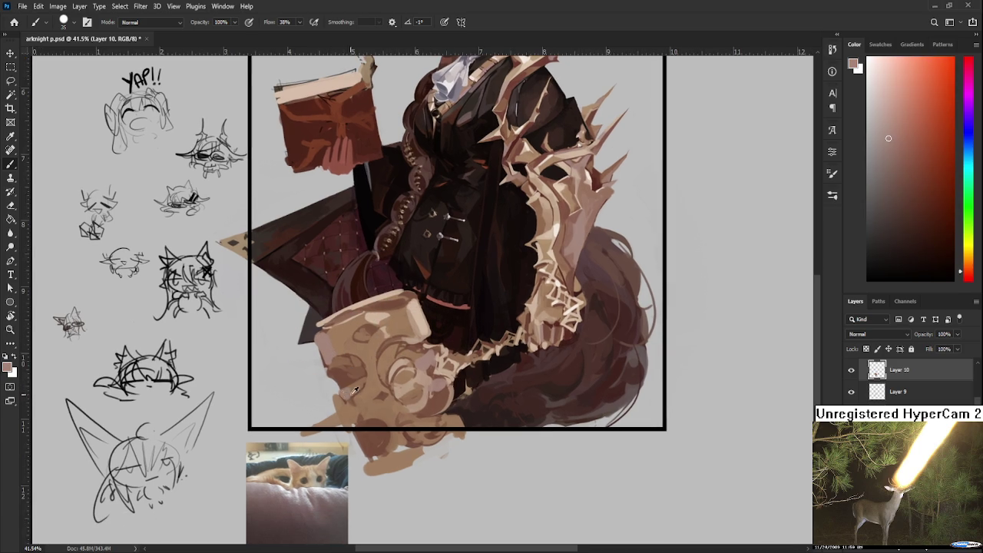
left_click(346, 395, "alt")
scroll(451, 353, "down", 3, "alt")
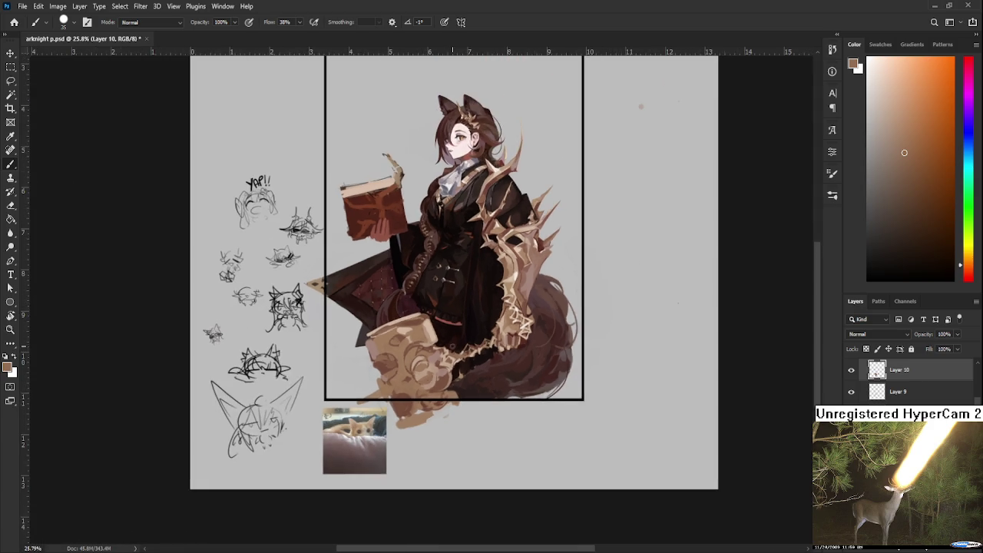
- Zoom out to about 31% and sample tan orange and light tan from the creature's head
scroll(451, 330, "down", 1)
scroll(431, 354, "up", 2)
scroll(407, 384, "up", 1)
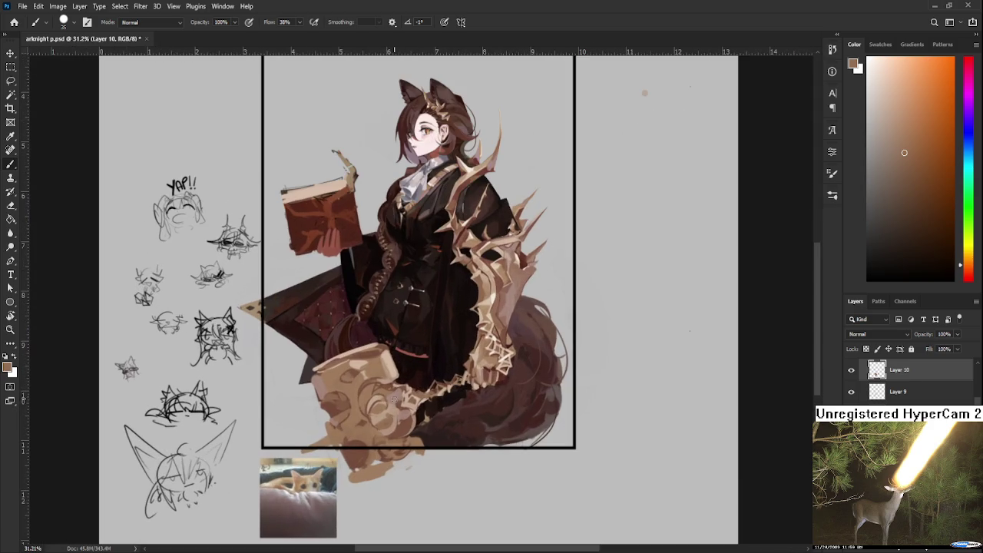
left_click_drag(393, 398, 405, 355)
left_click(354, 384, "alt")
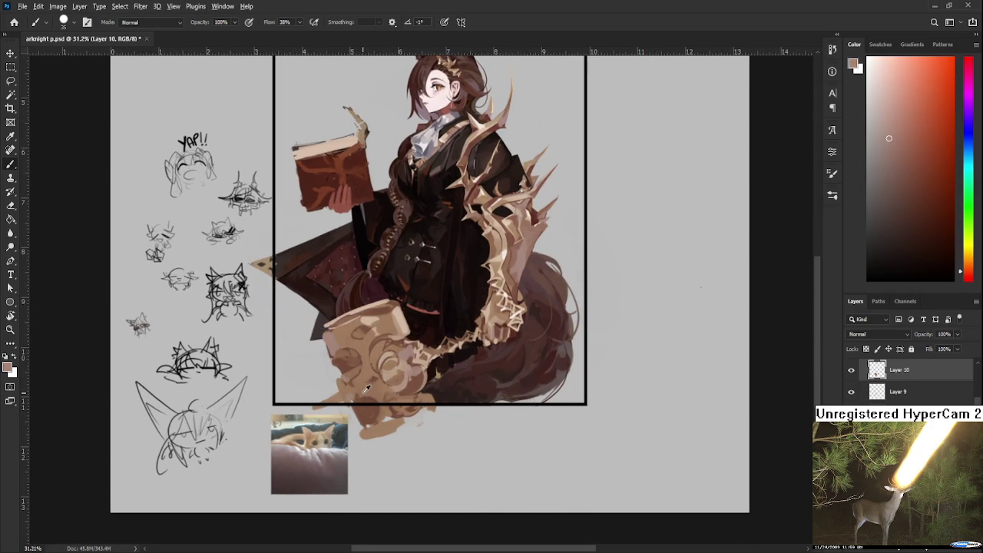
left_click(362, 384, "alt")
left_click(375, 327, "alt")
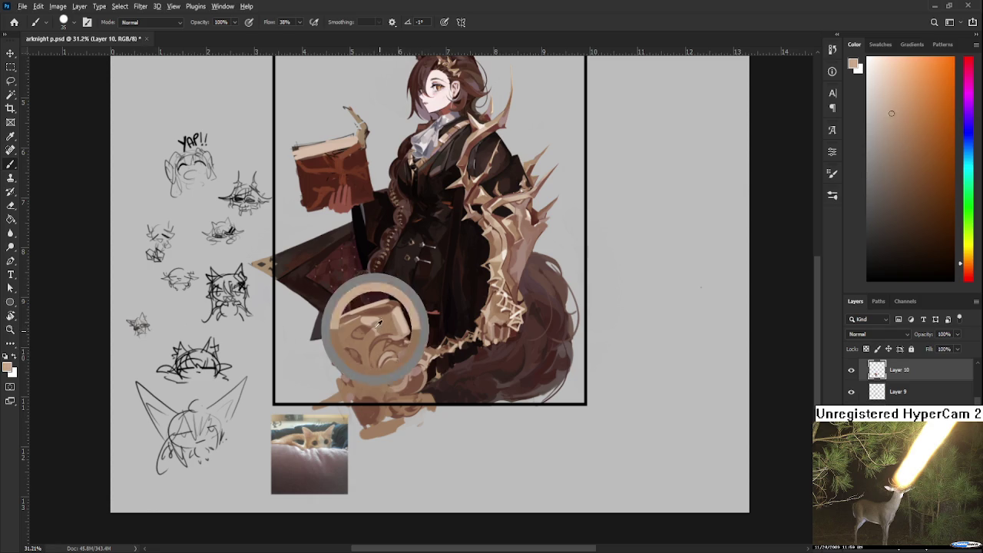
left_click_drag(367, 317, 362, 305)
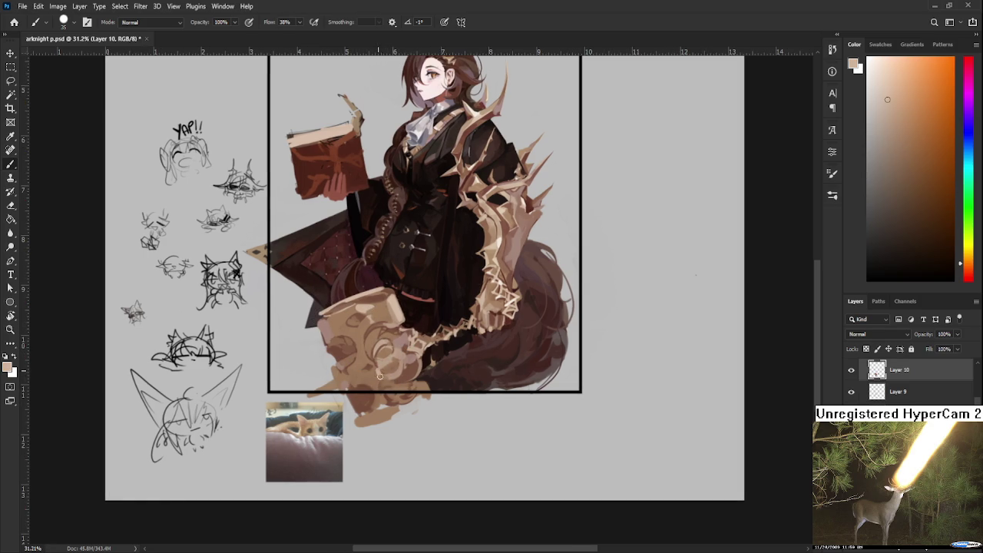
left_click(387, 370, "alt")
left_click(397, 373, "alt")
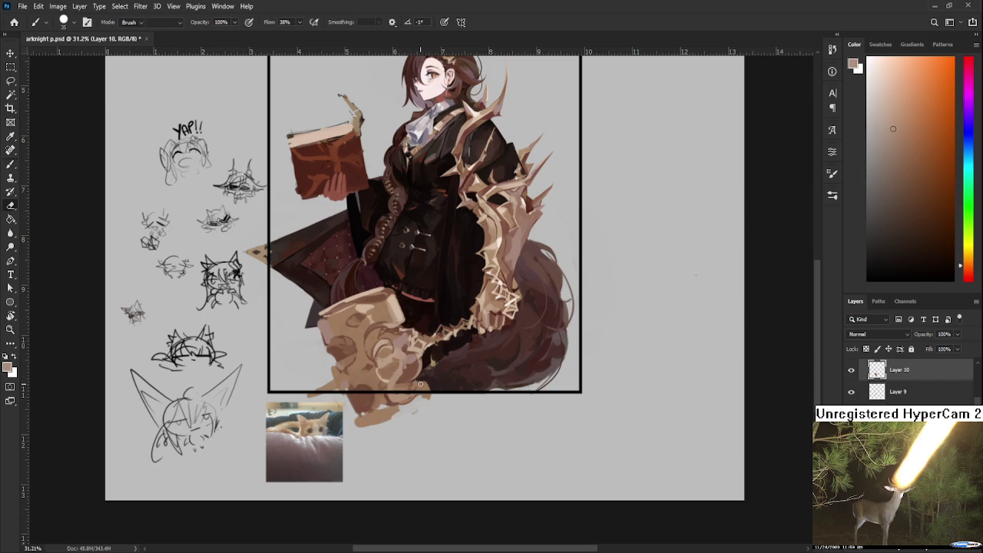
- Paint tan strokes just below the frame using the creature's fur colour
key("e")
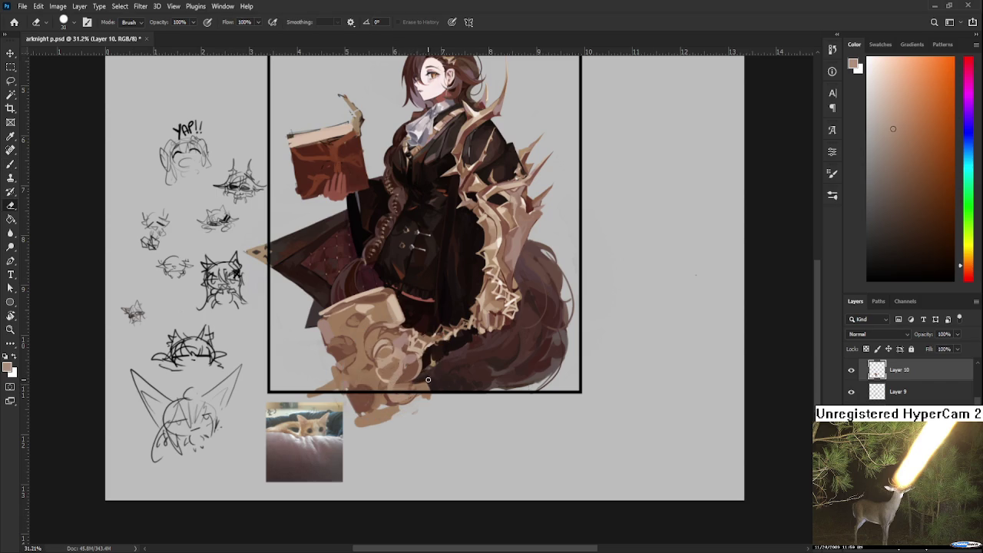
key("b")
left_click(421, 388, "alt")
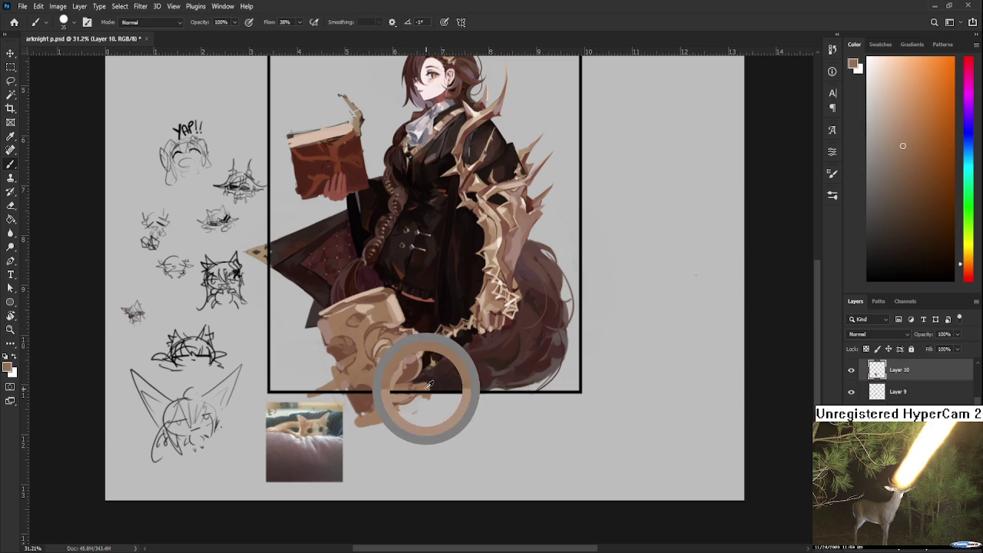
left_click_drag(423, 392, 409, 414)
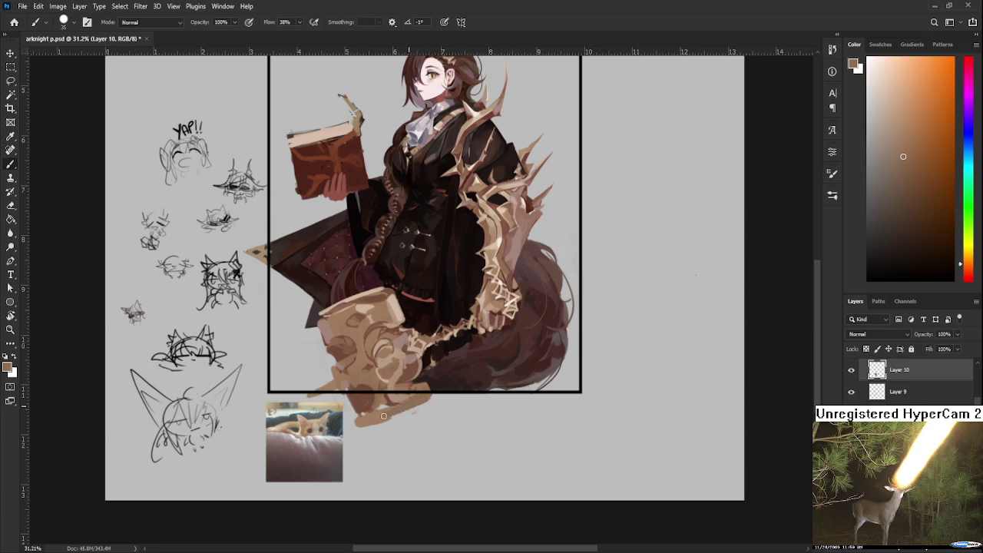
- Sample reddish-brown and darker brown tones near the robe bottom for the lower body
left_click(400, 407, "alt")
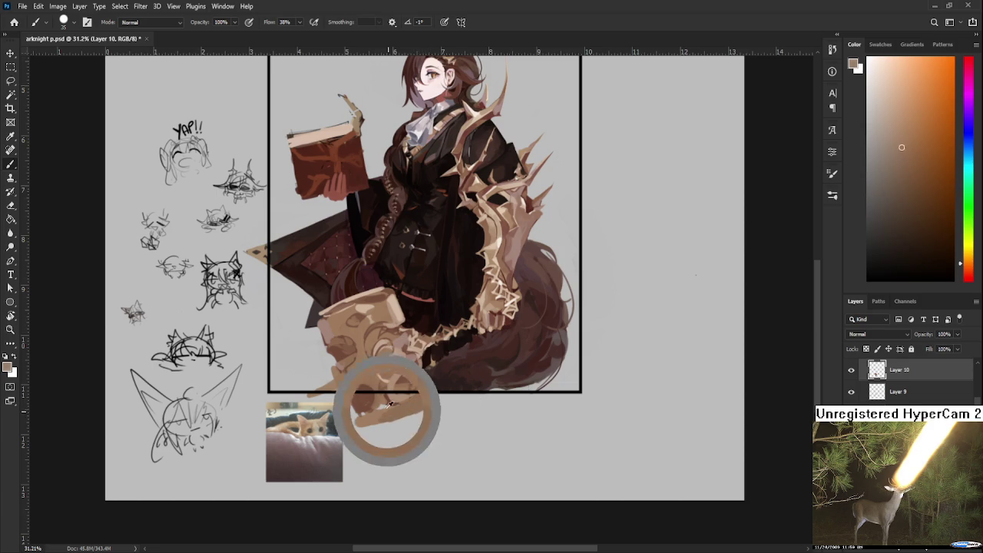
left_click(378, 399, "alt")
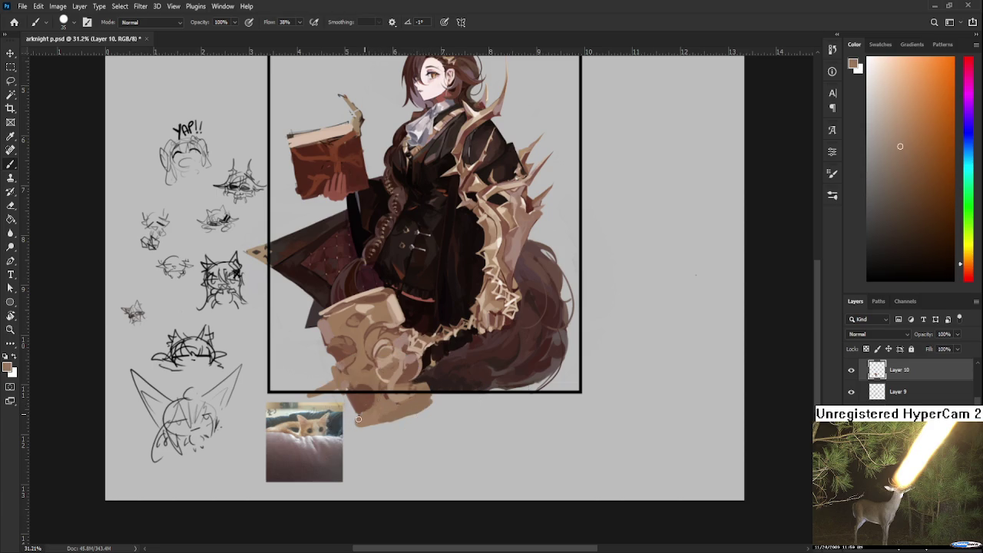
left_click(365, 399, "alt")
mouse_move(374, 394)
left_mouse_down()
mouse_move(372, 322)
mouse_move(352, 285)
mouse_move(339, 350)
left_mouse_up()
left_click(338, 383, "alt")
left_click(336, 382, "alt")
left_click(344, 378, "alt")
left_click(351, 384, "alt")
left_click(345, 380, "alt")
- Alternate erasing and painting orange-tan strokes to clean up the lower body
key("e")
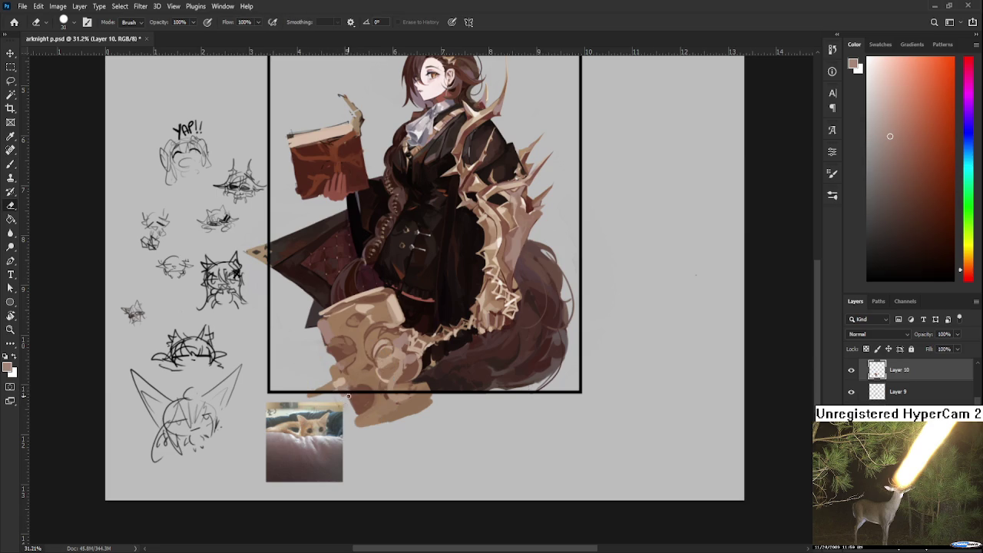
key("b")
left_click(331, 383, "alt")
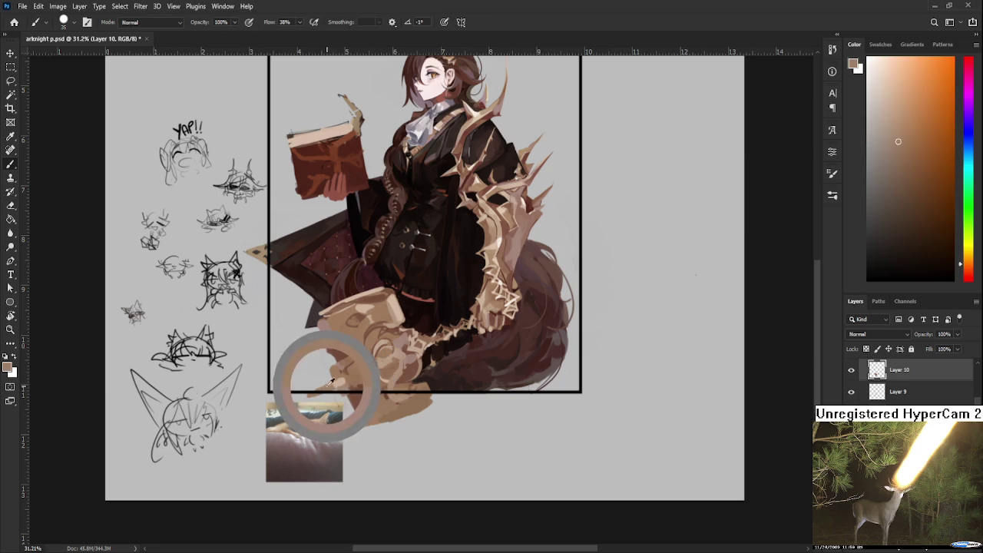
key("e")
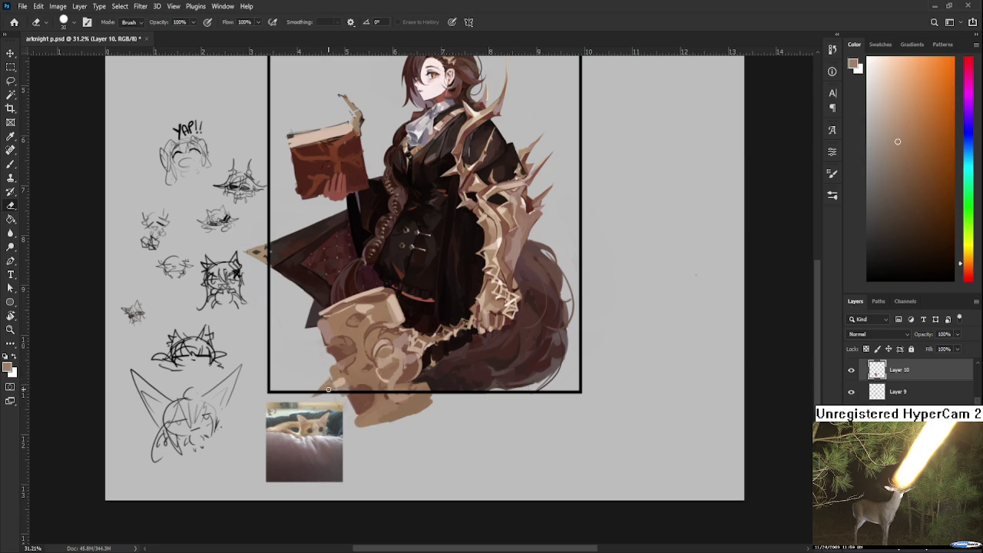
key("b")
left_click(332, 388, "alt")
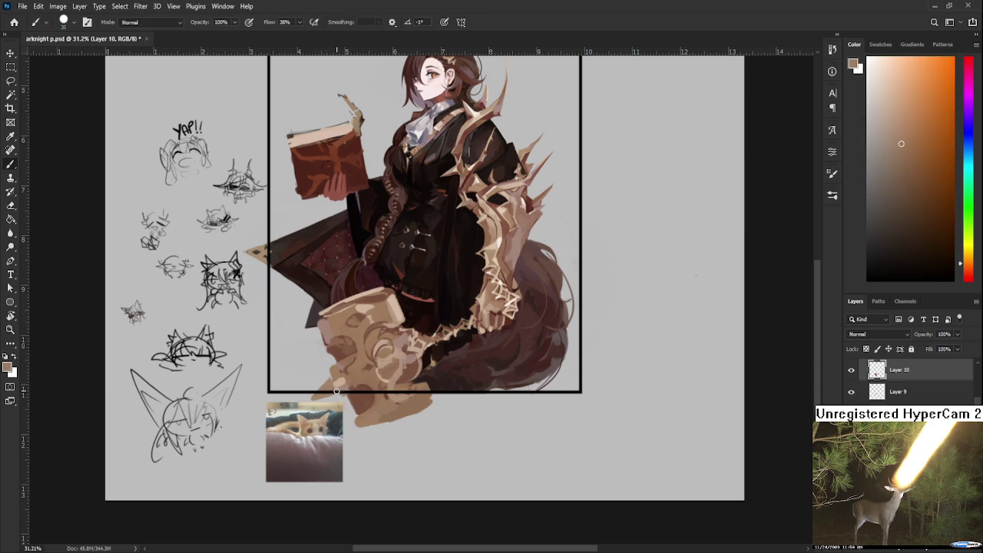
key("e")
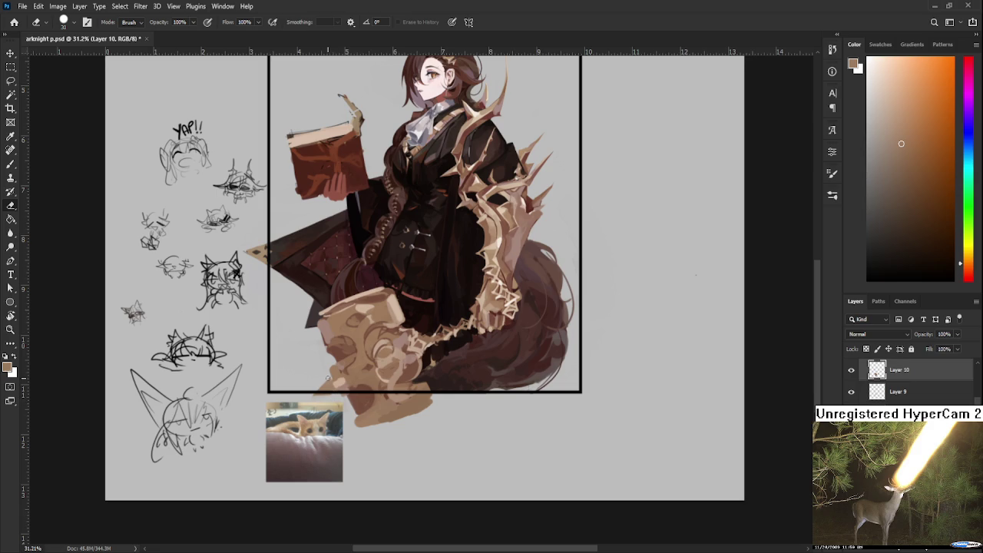
key("b")
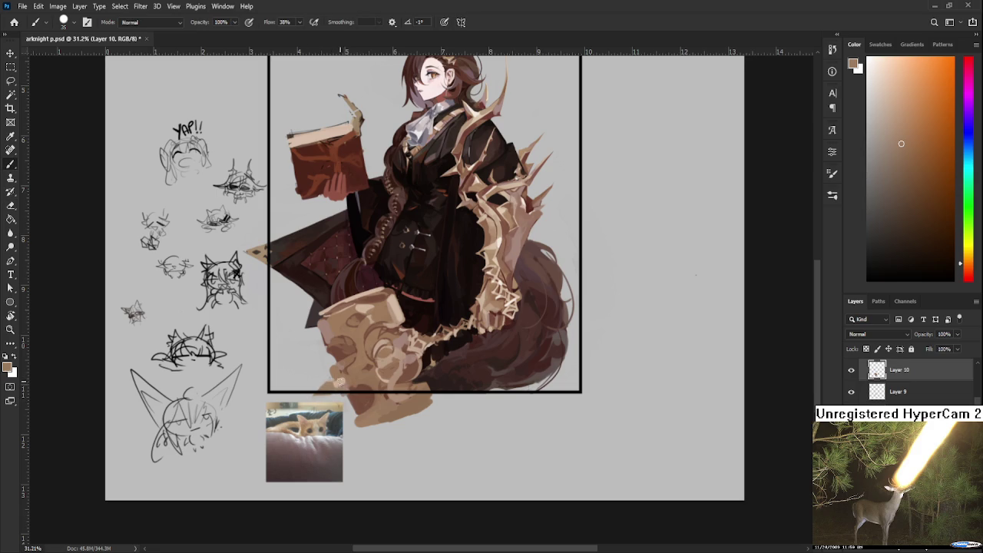
left_click(330, 396, "alt")
key("e")
key("b")
key("b")
- With a much smaller brush, add beige and redder brown details, then enlarge the brush
left_click(348, 357, "alt")
left_click(346, 384, "alt")
left_click(346, 384, "alt")
key("bracketleft")
key("bracketleft")
left_click(341, 372, "alt")
left_click_drag(346, 388, 332, 332)
key("bracketright")
key("bracketright")
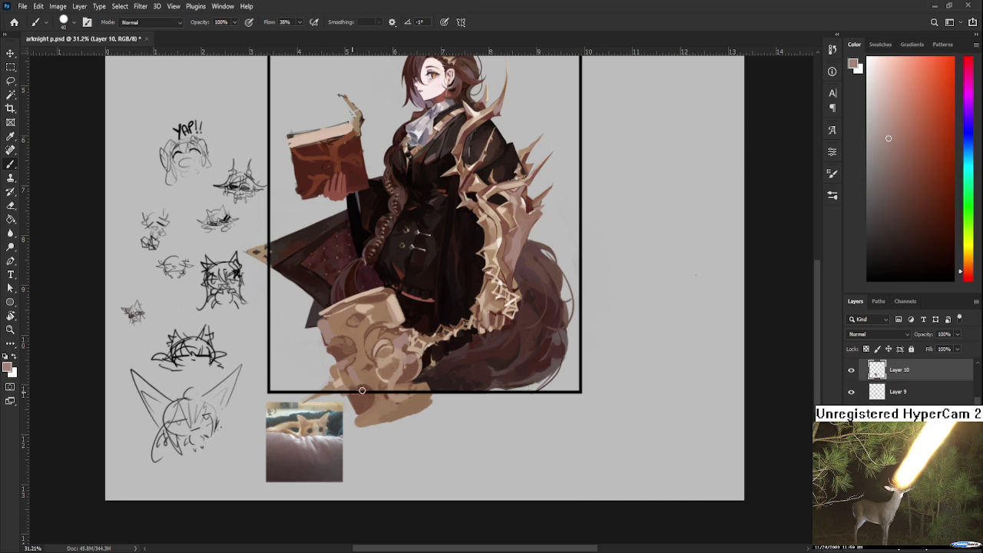
- Dab tan-orange shading onto the creature's body at 38% flow
left_click(362, 388, "alt")
left_click(376, 385, "alt")
left_click(376, 371, "alt")
left_click(390, 370, "alt")
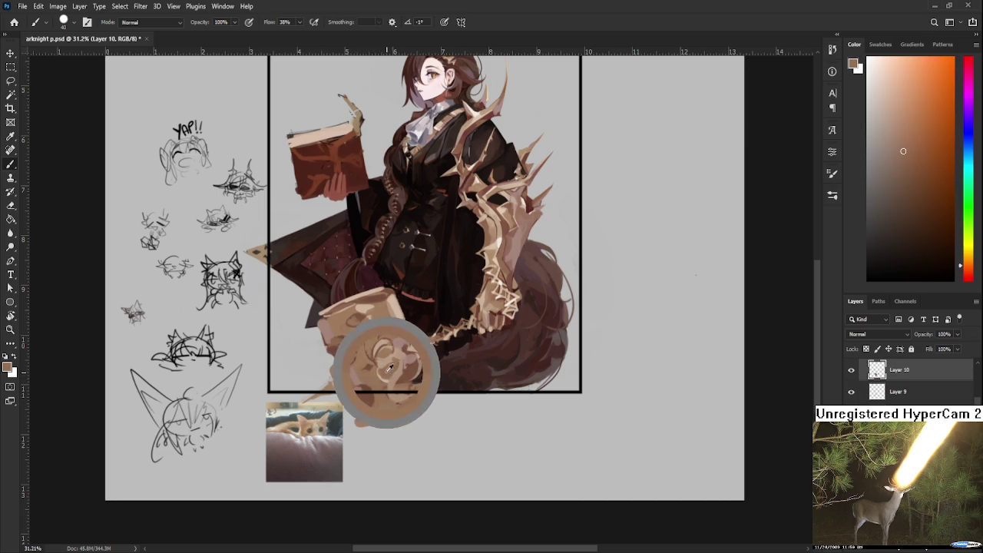
left_click(388, 369, "alt")
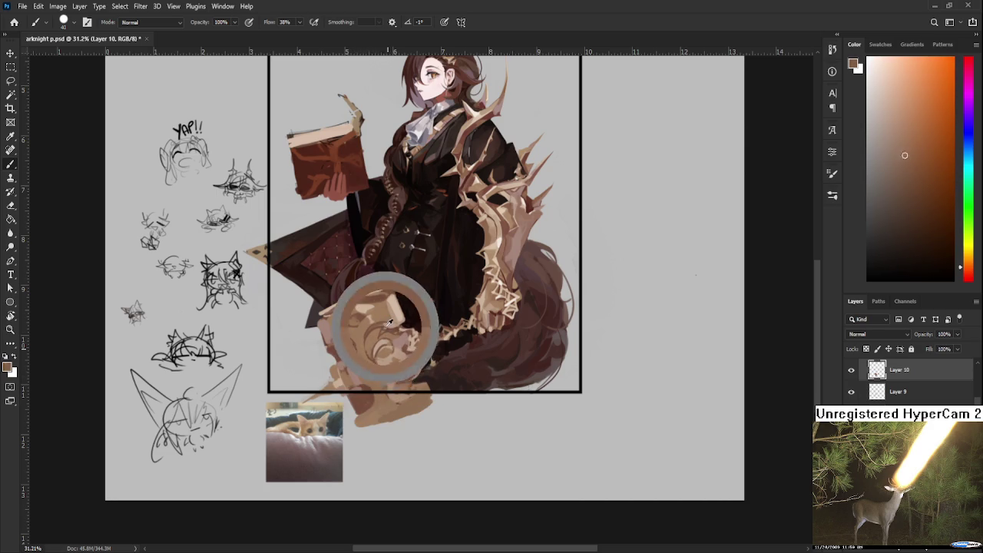
left_click(393, 368, "alt")
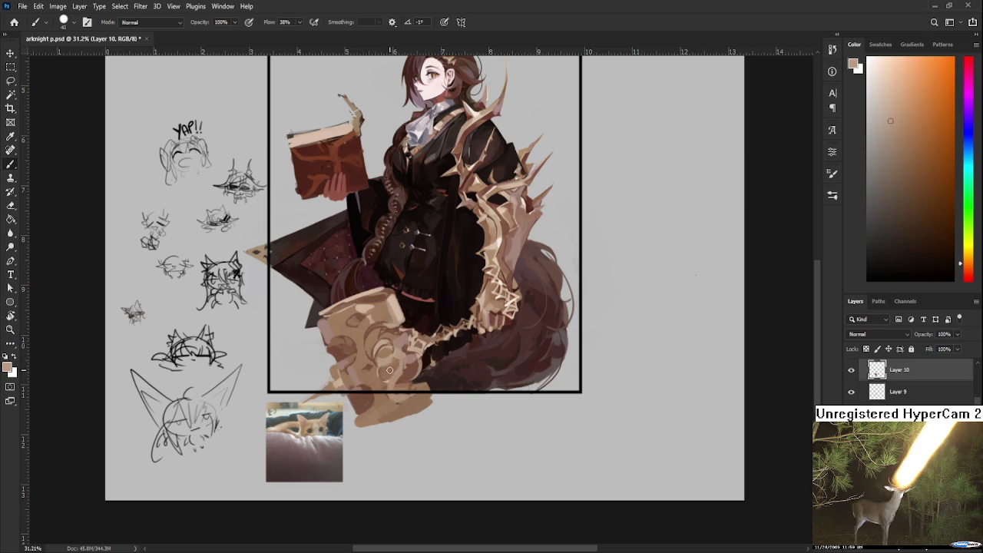
left_click(394, 365, "alt")
left_click(395, 371, "alt")
left_click(406, 359, "alt")
left_click(395, 362, "alt")
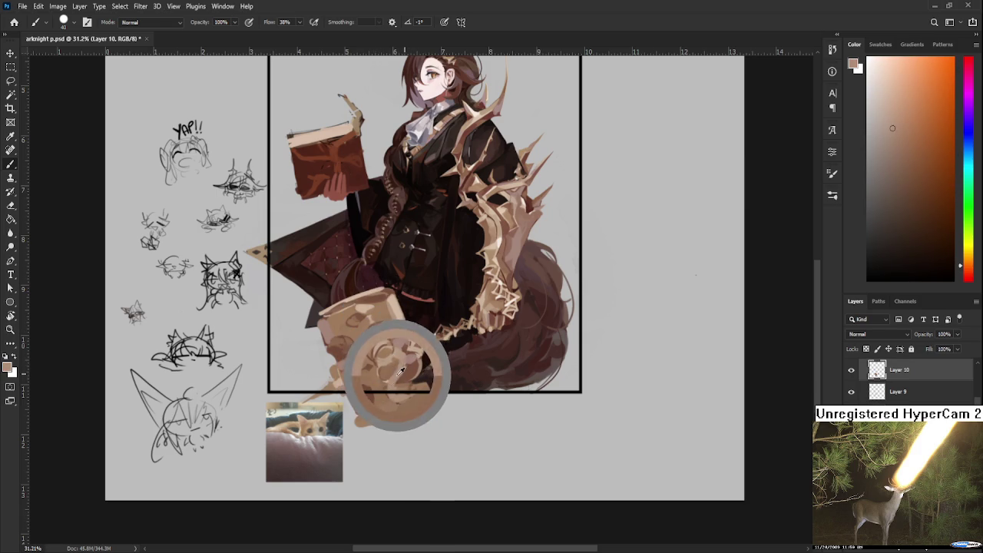
- Build up slightly darker tans and deeper browns on the creature's lower head
left_click(417, 359, "alt")
left_click(390, 358, "alt")
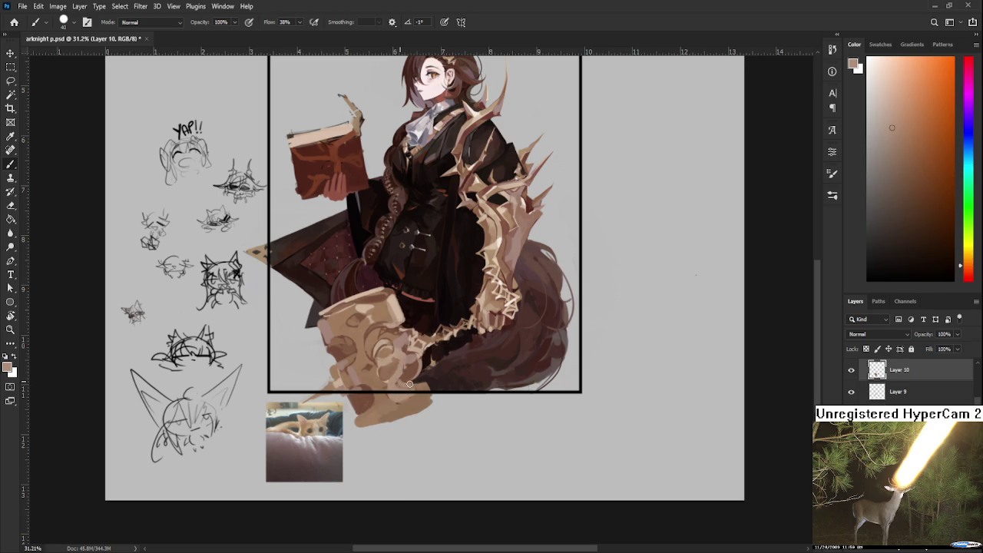
left_click(407, 378, "alt")
left_click(410, 359, "alt")
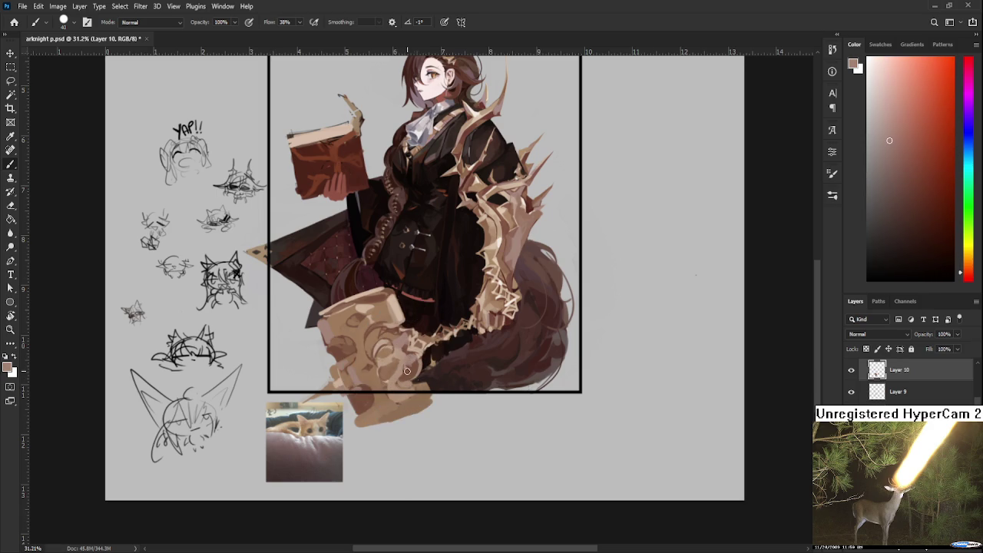
left_click(395, 361, "alt")
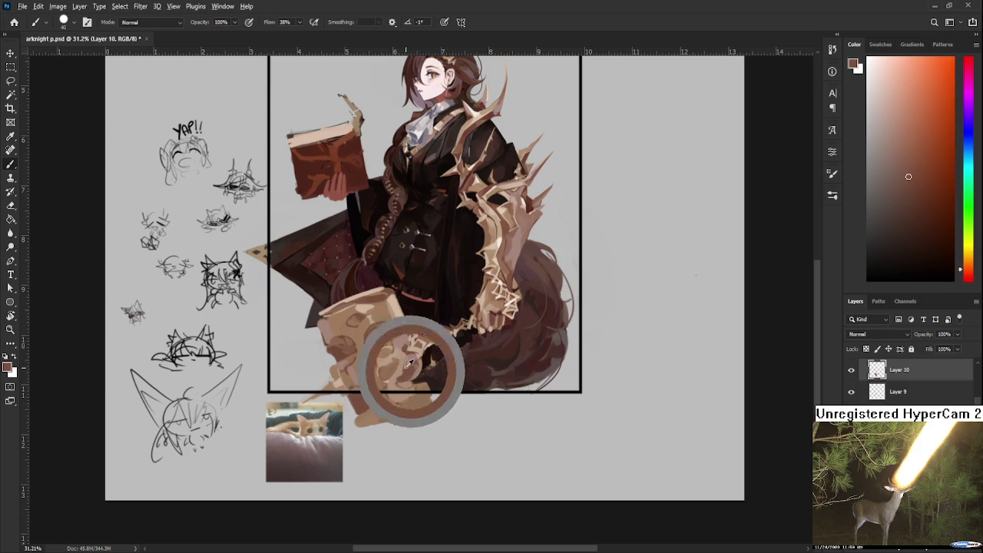
left_click(404, 360, "alt")
left_click(394, 373, "alt")
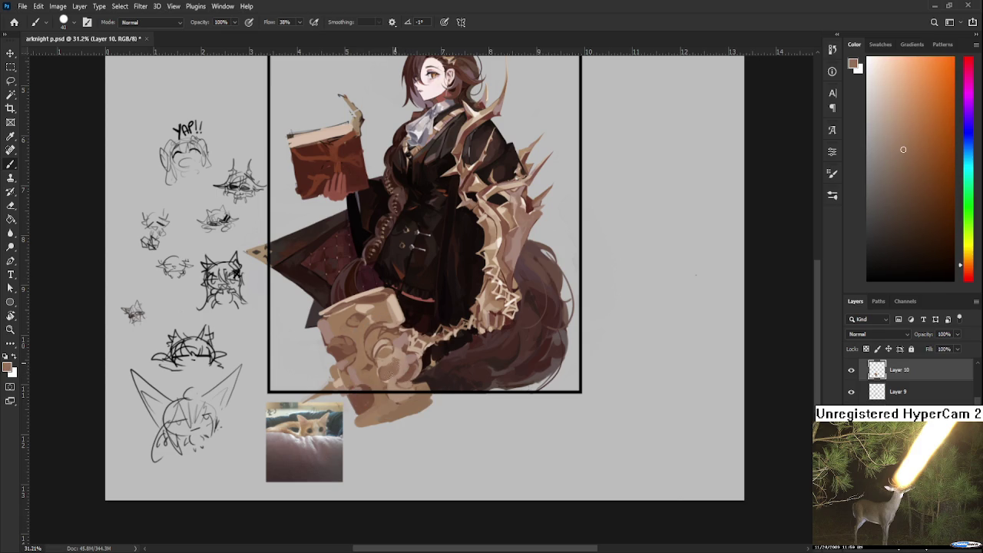
left_click(398, 369, "alt")
left_click(384, 369, "alt")
left_click(403, 367, "alt")
- Add lighter tan and deeper brown touches, then sample browns near the sword
left_click(396, 365, "alt")
left_click(409, 364, "alt")
left_click(408, 364, "alt")
left_click(415, 366, "alt")
left_click(419, 368, "alt")
left_click(412, 372, "alt")
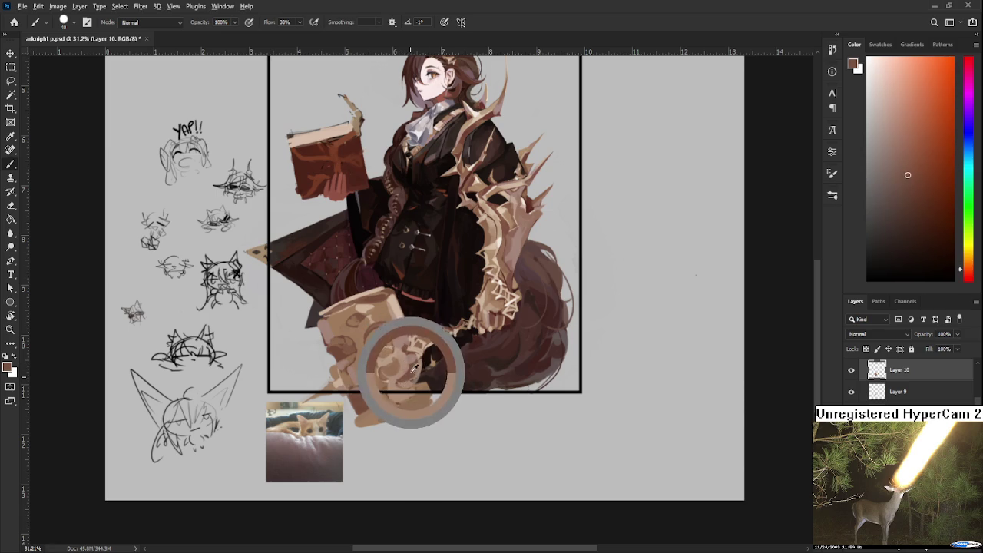
left_click(418, 372, "alt")
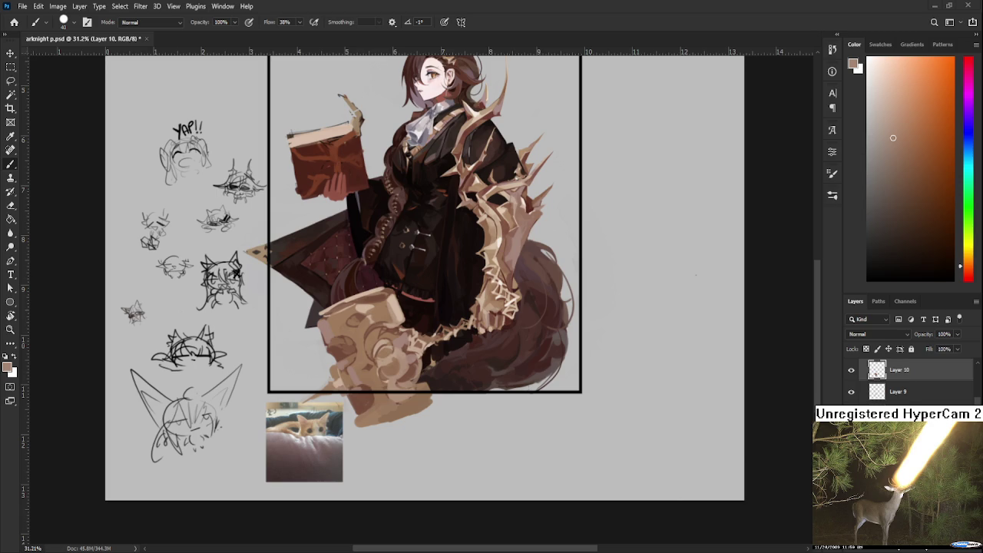
left_click(385, 363, "alt")
left_click(384, 361, "alt")
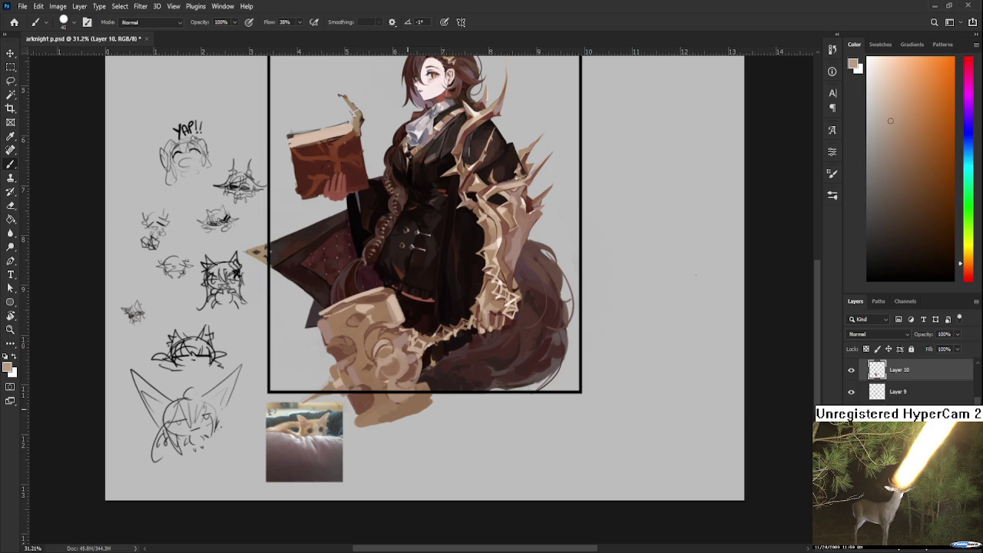
- Sample the hammer's light tan as paint colour and enlarge the brush to size 45
left_click(384, 375, "alt")
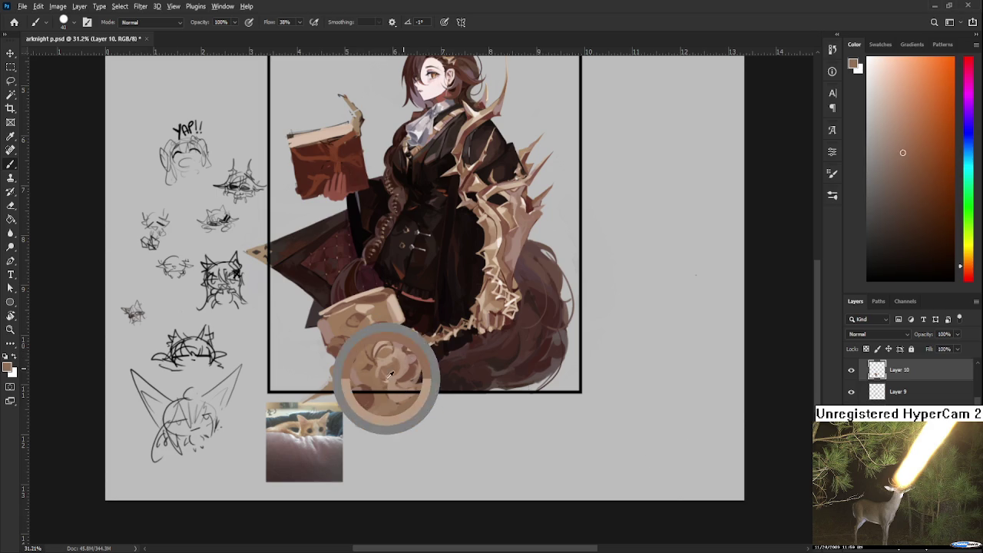
left_click(401, 359, "alt")
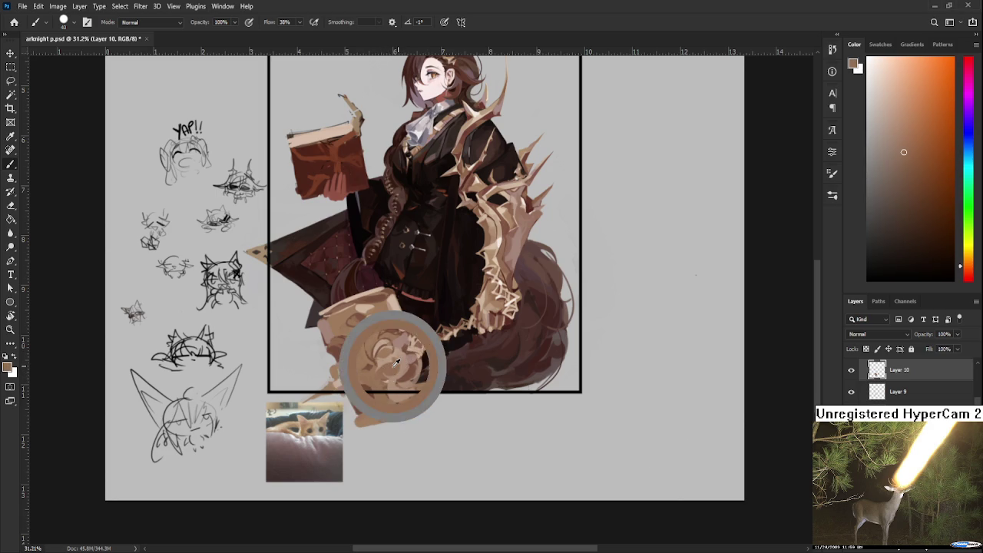
left_click_drag(401, 359, 382, 380)
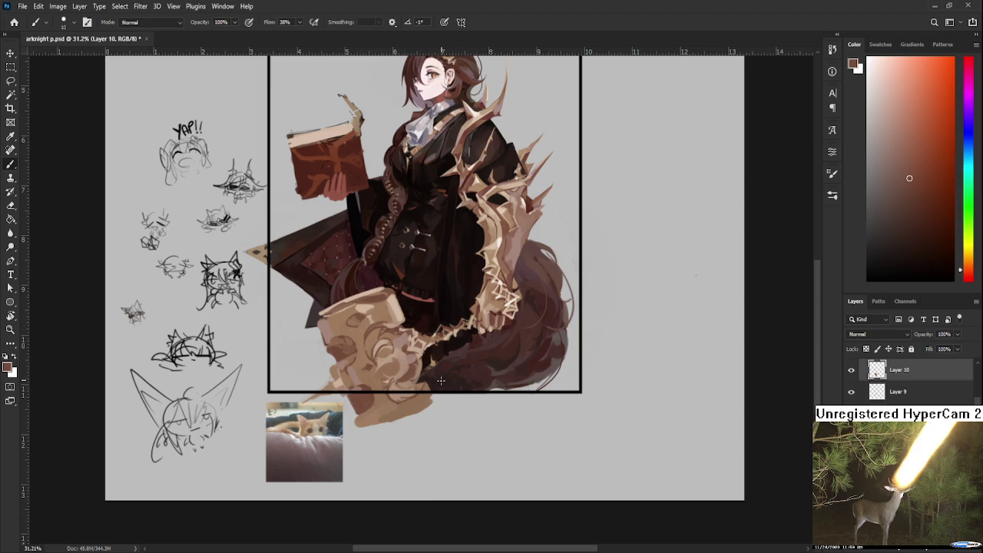
left_click(398, 307, "alt")
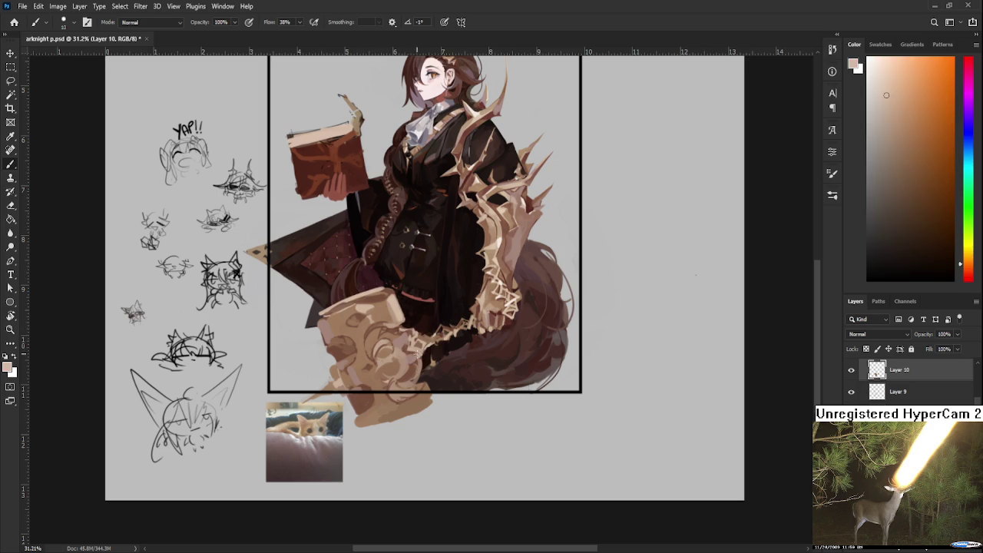
key("bracketright")
key("bracketright")
key("bracketright")
- Paint light tan strokes along the hammer's lower edge, resampling nearby tans between strokes
left_click(397, 315, "alt")
left_click(392, 315, "alt")
left_click(423, 398, "alt")
left_click_drag(423, 398, 435, 404)
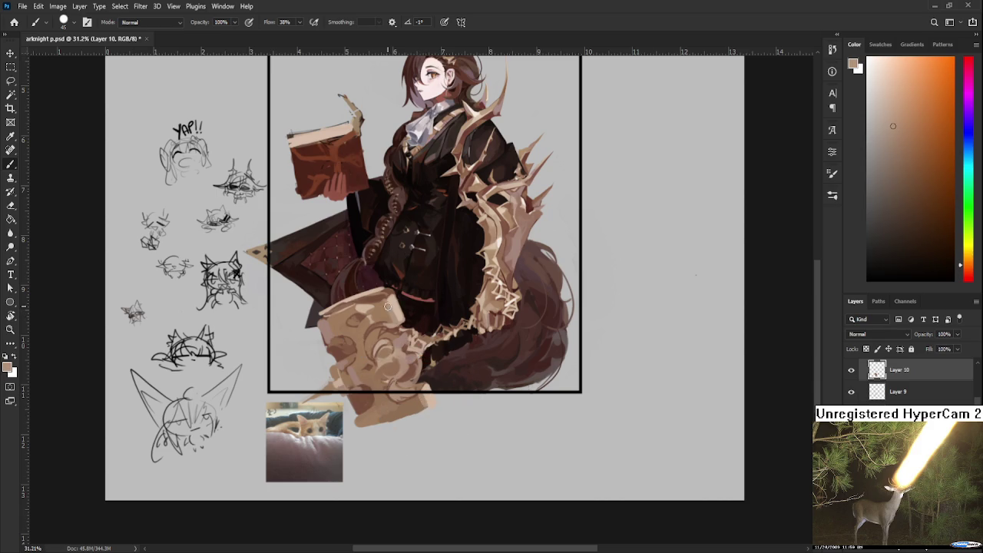
left_click(392, 306, "alt")
left_click(398, 295, "alt")
left_click(385, 407, "alt")
left_click(371, 373, "alt")
- Pick a light beige from the hammer and brush an upward highlight stroke over its lower area
left_click(375, 366, "alt")
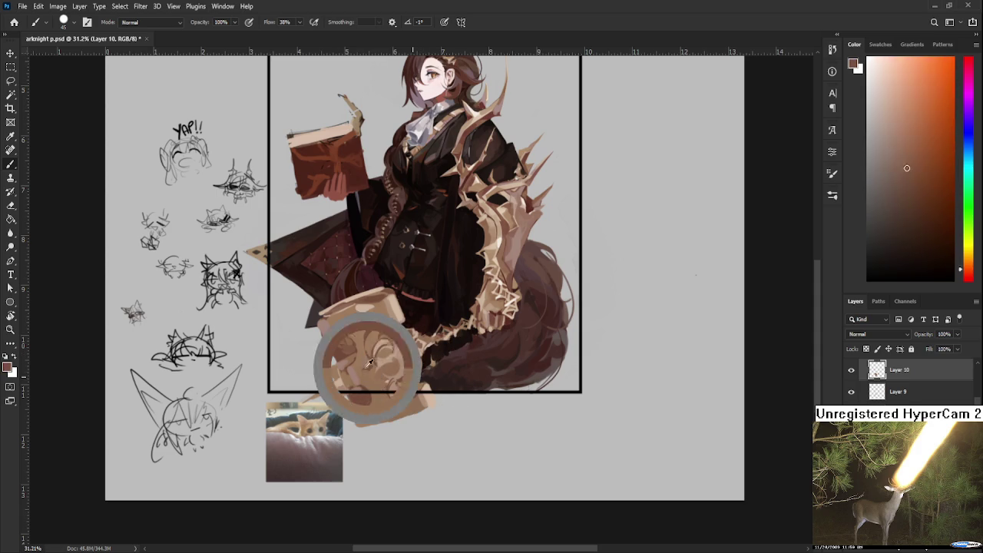
left_click(385, 358, "alt")
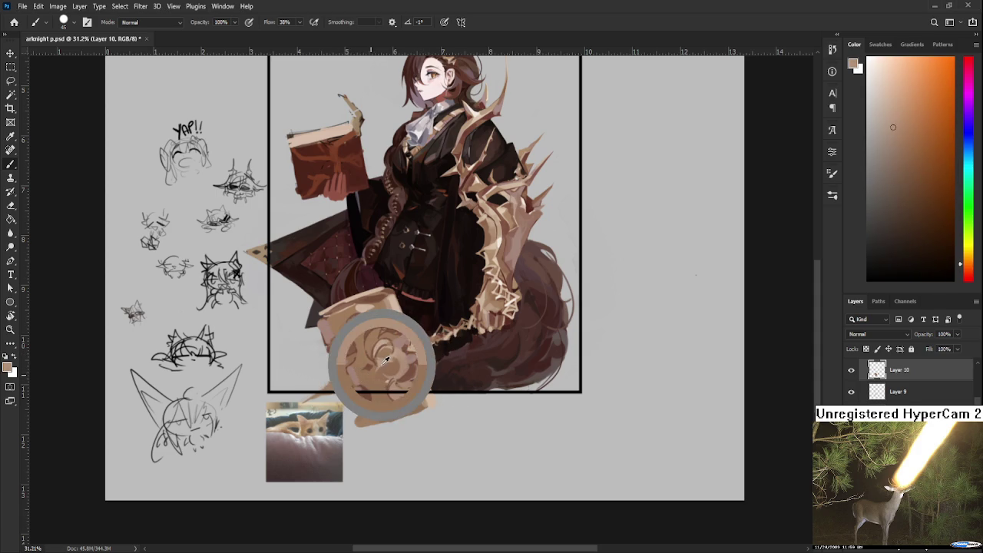
left_click(361, 372, "alt")
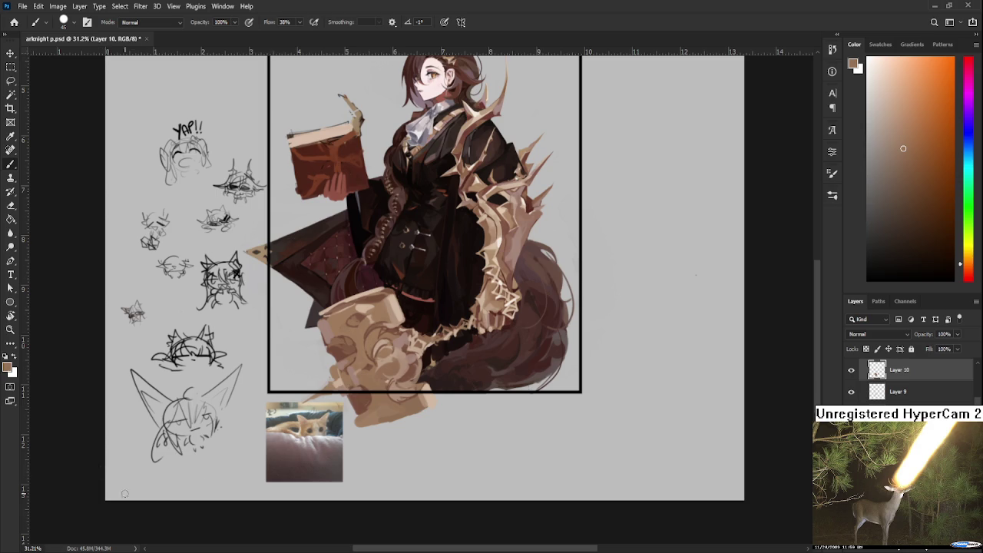
left_click(369, 306, "alt")
left_click_drag(368, 375, 364, 338)
left_click(351, 306, "alt")
left_click(351, 309, "alt")
- Sample through the hammer's shades, ending on its light peach highlight as the foreground colour
left_click(384, 361, "alt")
left_click_drag(385, 361, 378, 385)
left_click(378, 378, "alt")
left_click(371, 381, "alt")
left_click(366, 345, "alt")
left_click(362, 308, "alt")
left_click(350, 314, "alt")
left_click(347, 306, "alt")
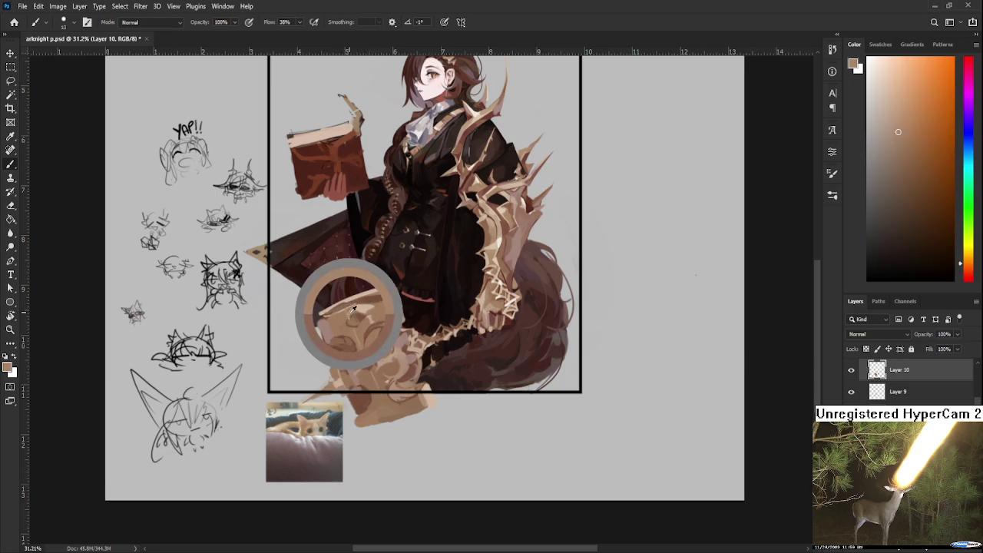
left_click(347, 302, "alt")
left_click(347, 298, "alt")
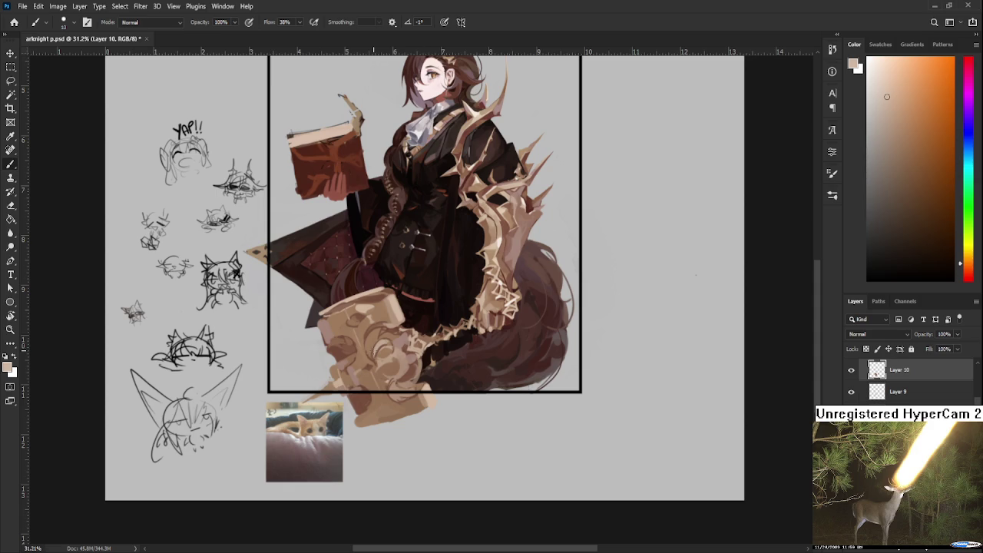
- Sample darker and orange browns and a lighter tan from the hammer and surrounding artwork
left_click(355, 351, "alt")
left_click(350, 367, "alt")
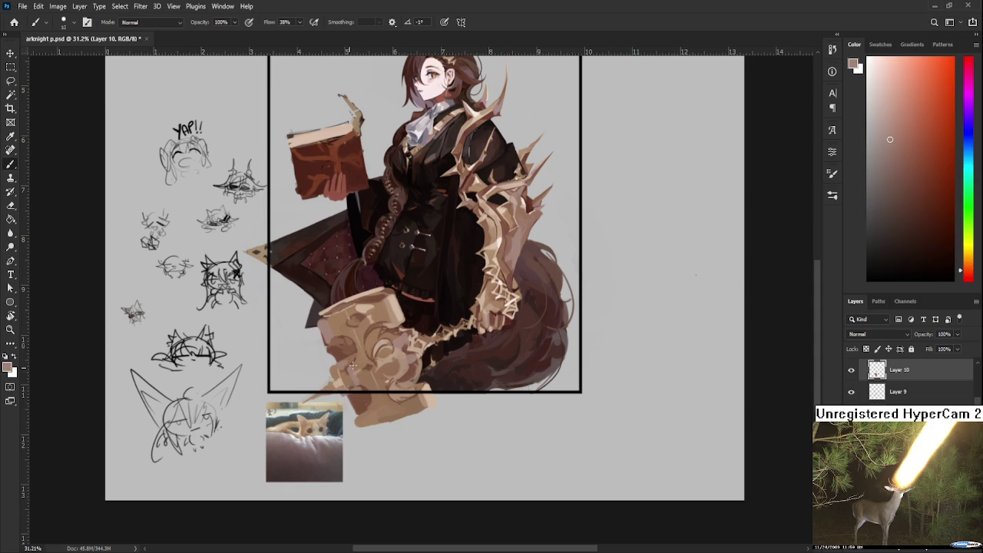
left_click(361, 361, "alt")
left_click(384, 357, "alt")
left_click_drag(387, 350, 376, 338)
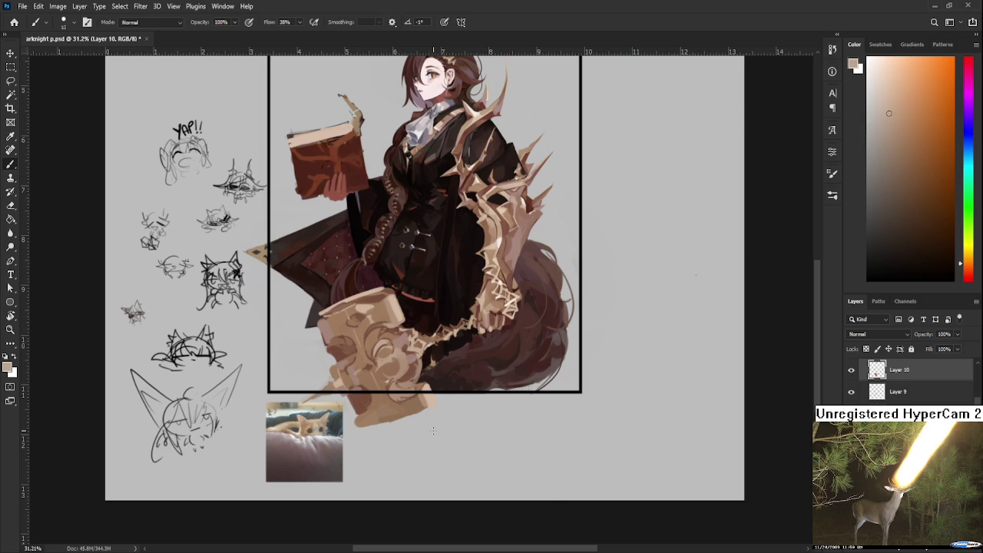
mouse_move(408, 357)
left_mouse_down()
mouse_move(424, 361)
mouse_move(392, 368)
left_mouse_up()
- Resample the hammer's tans and browns, ending on a dark reddish brown foreground
left_click(358, 330, "alt")
left_click(353, 316, "alt")
left_click(352, 306, "alt")
left_click(352, 307, "alt")
left_click(343, 304, "alt")
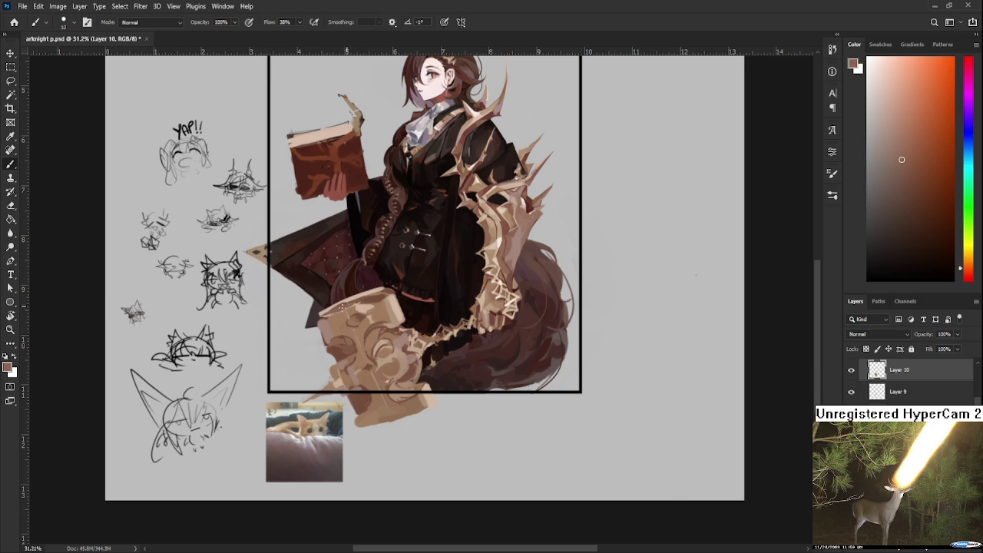
left_click(358, 298, "alt")
scroll(398, 288, "down", 2)
- Sample a pinkish tan, fur browns from the tail, and light orange-browns from the hammer
scroll(398, 288, "down", 1)
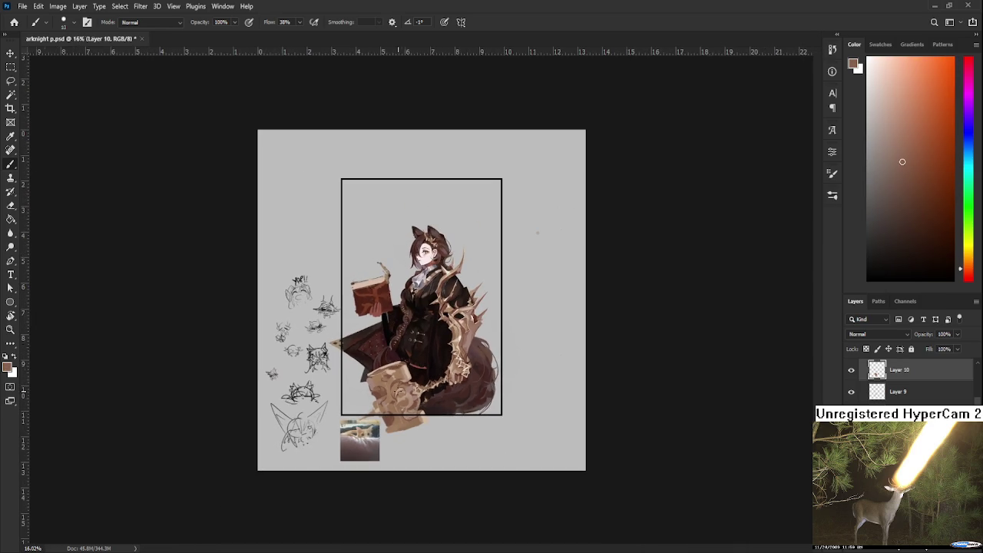
scroll(398, 391, "up", 3)
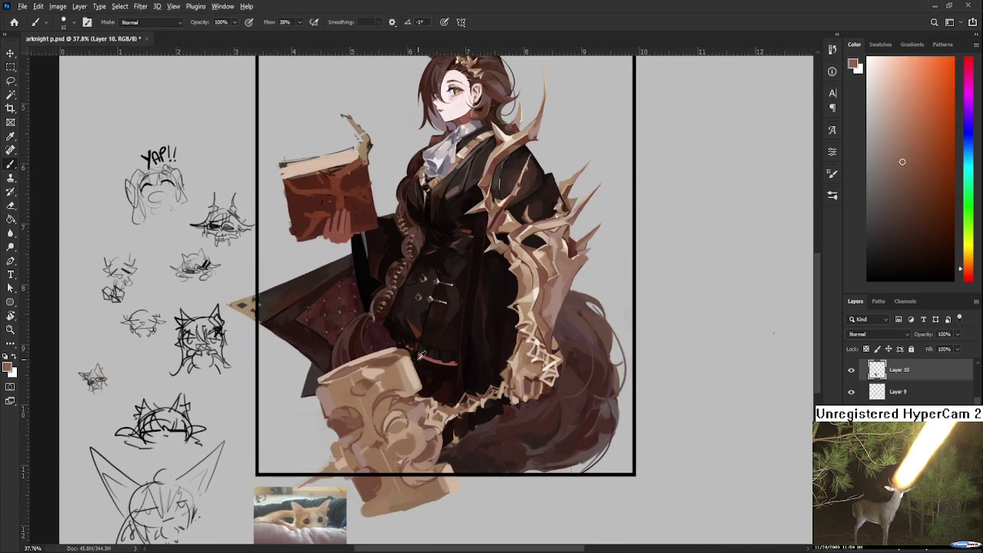
left_click(408, 404, "alt")
left_click(545, 324, "alt")
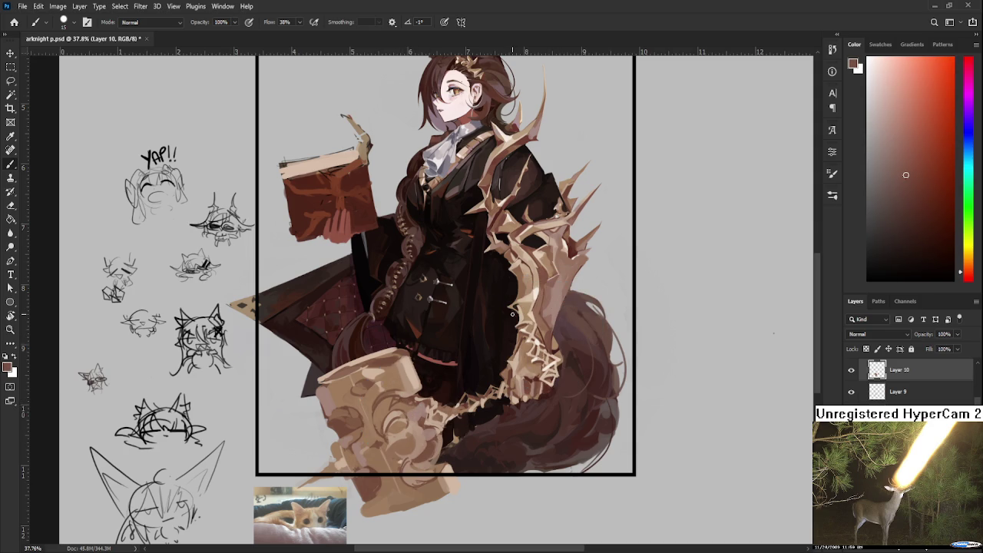
left_click(530, 381, "alt")
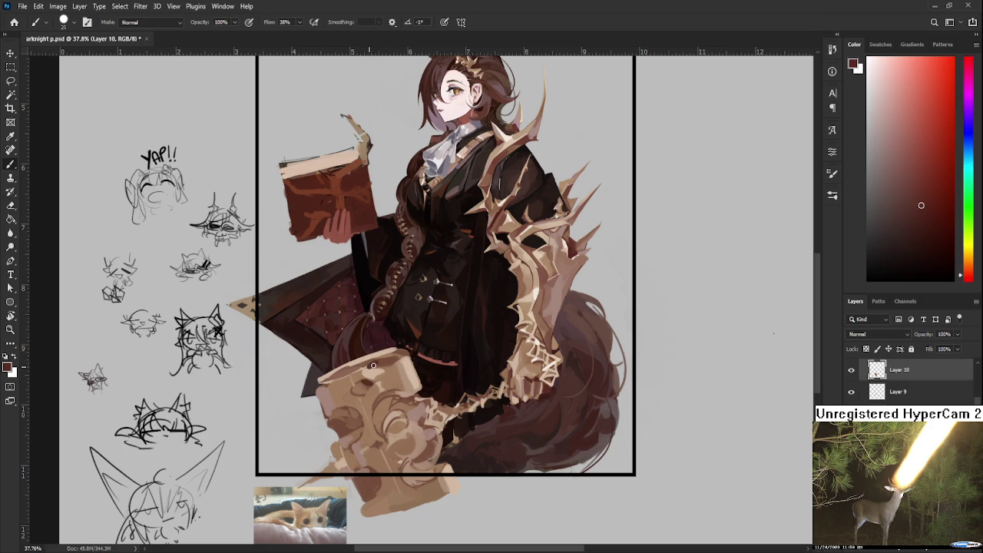
left_click(388, 361, "alt")
left_click(380, 362, "alt")
left_click(395, 363, "alt")
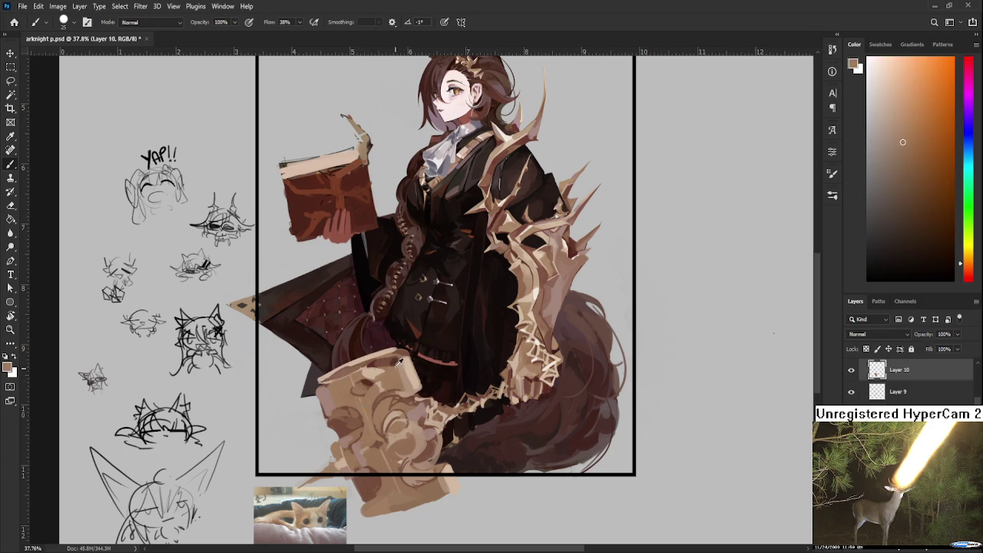
left_click(395, 361, "alt")
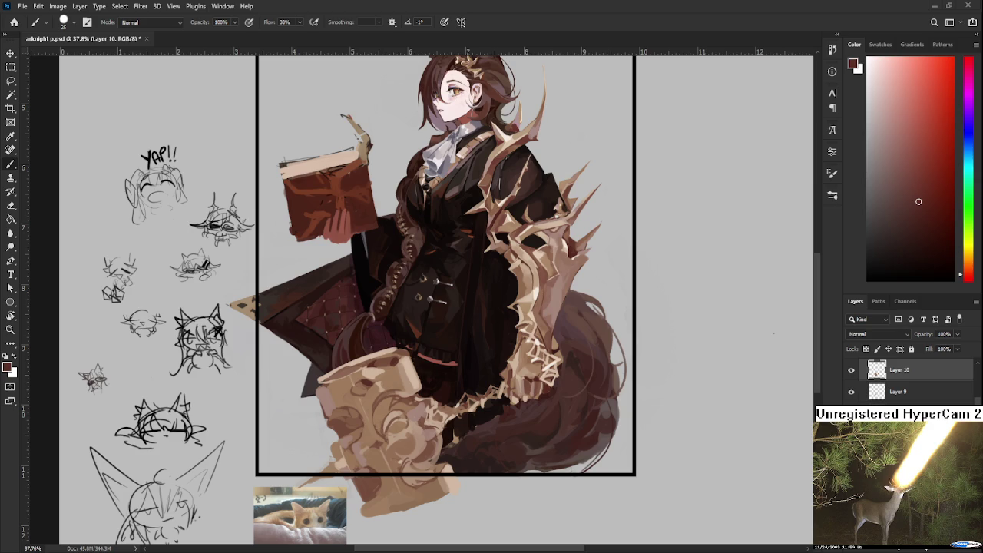
- Resample shades across the tan hammer head to find the right tone
left_click(395, 363, "alt")
left_click(374, 362, "alt")
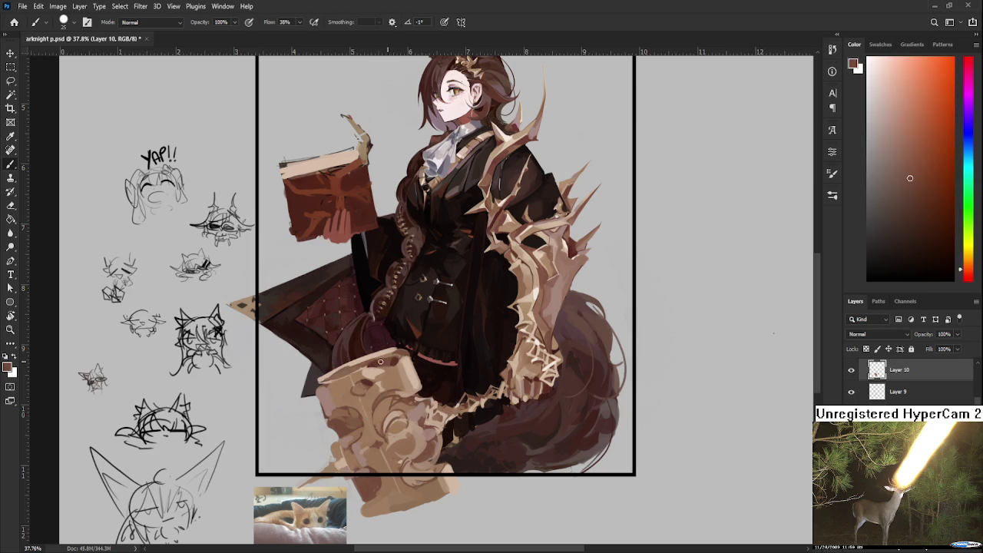
left_click(385, 362, "alt")
left_click(375, 362, "alt")
left_click(375, 361, "alt")
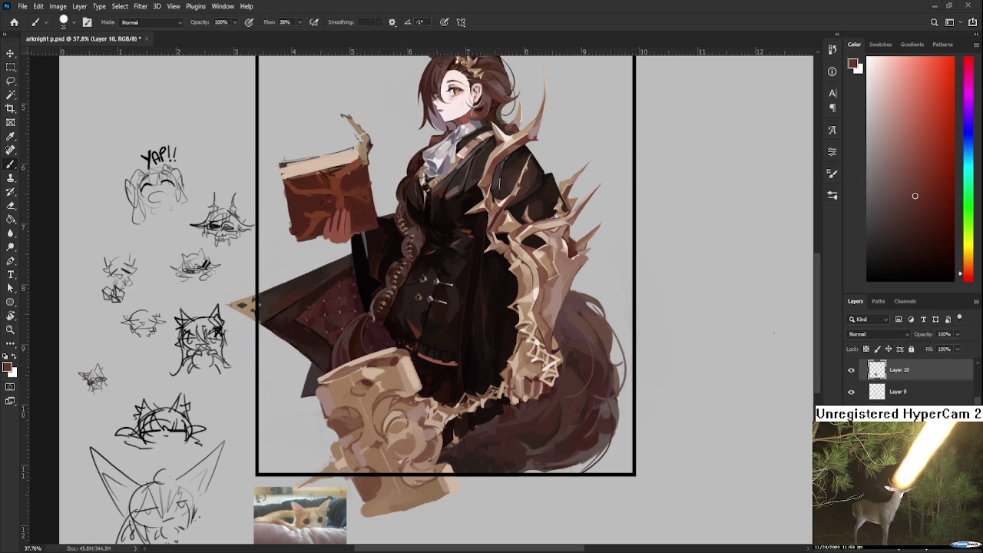
left_click(384, 361, "alt")
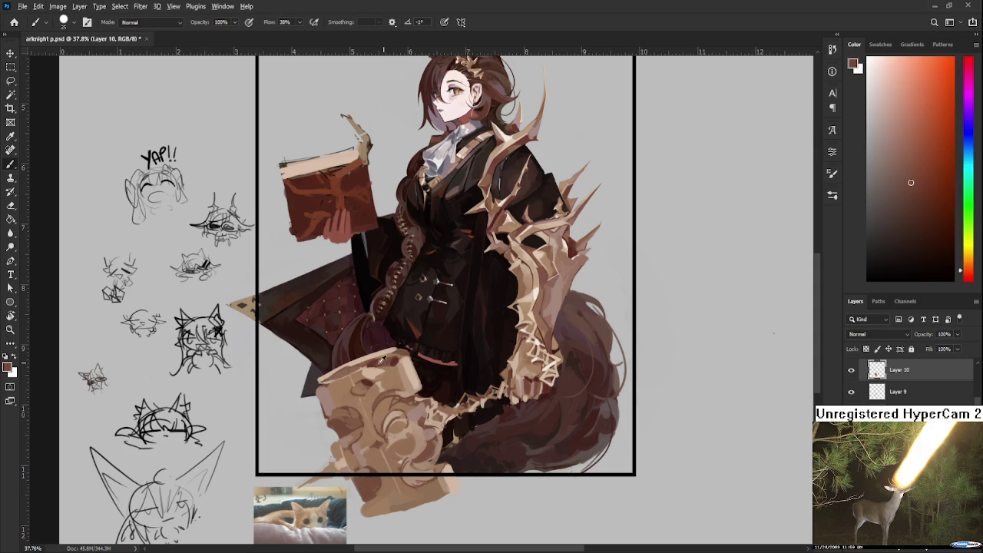
left_click(379, 360, "alt")
left_click(383, 360, "alt")
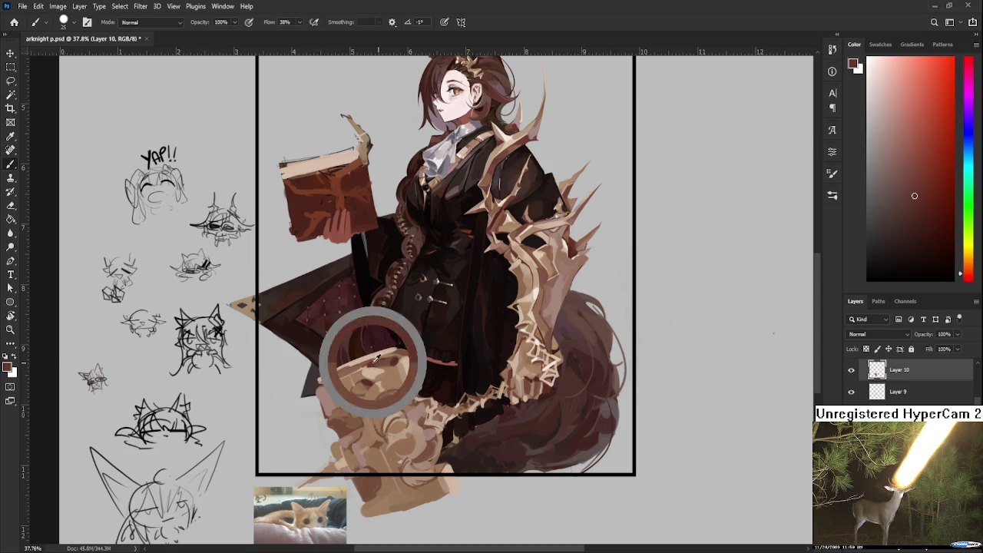
left_click(381, 359, "alt")
left_click(382, 359, "alt")
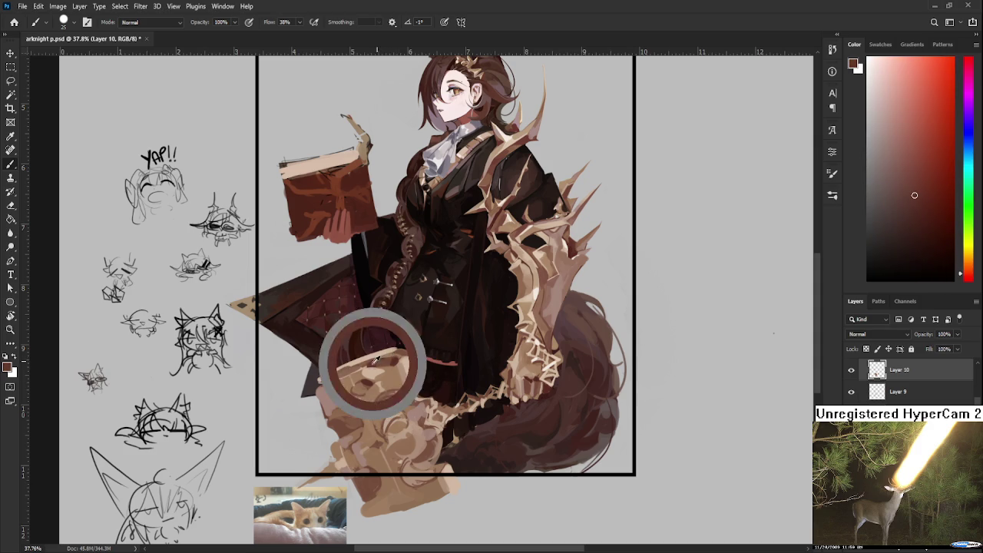
left_click(379, 358, "alt")
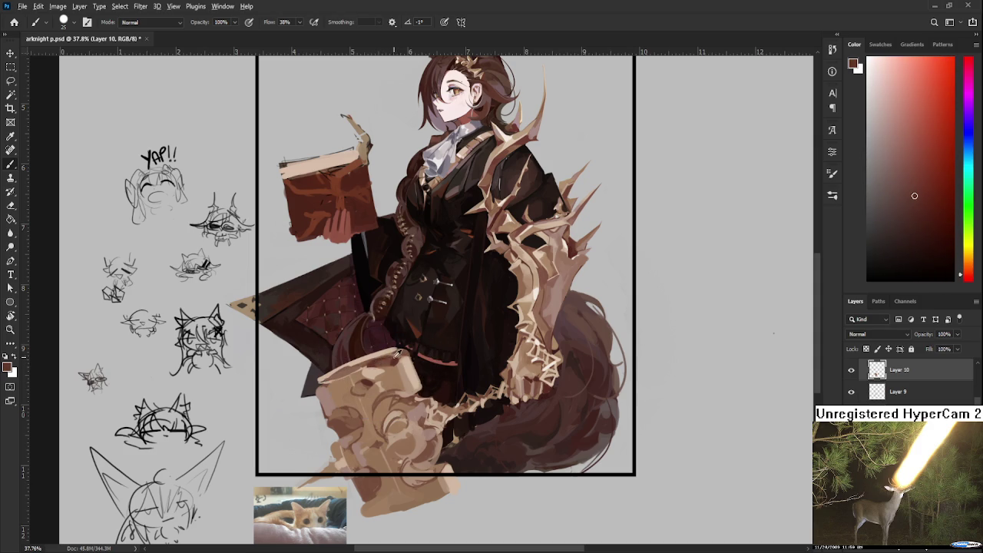
left_click(381, 359, "alt")
left_click(378, 360, "alt")
- Settle on a medium tan-brown from the hammer's lower area as the paint colour
left_click(430, 407, "alt")
left_click(423, 413, "alt")
left_click(407, 406, "alt")
left_click(406, 406, "alt")
left_click(419, 411, "alt")
left_click(417, 408, "alt")
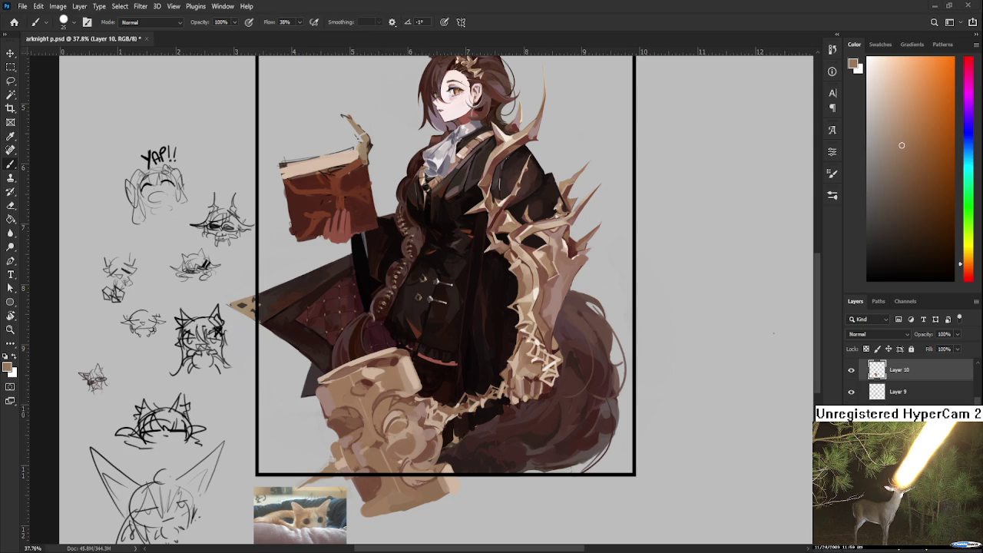
- Sample a dark red from the canvas and darken the swirl around the hammer's eye
scroll(416, 454, "up", 2)
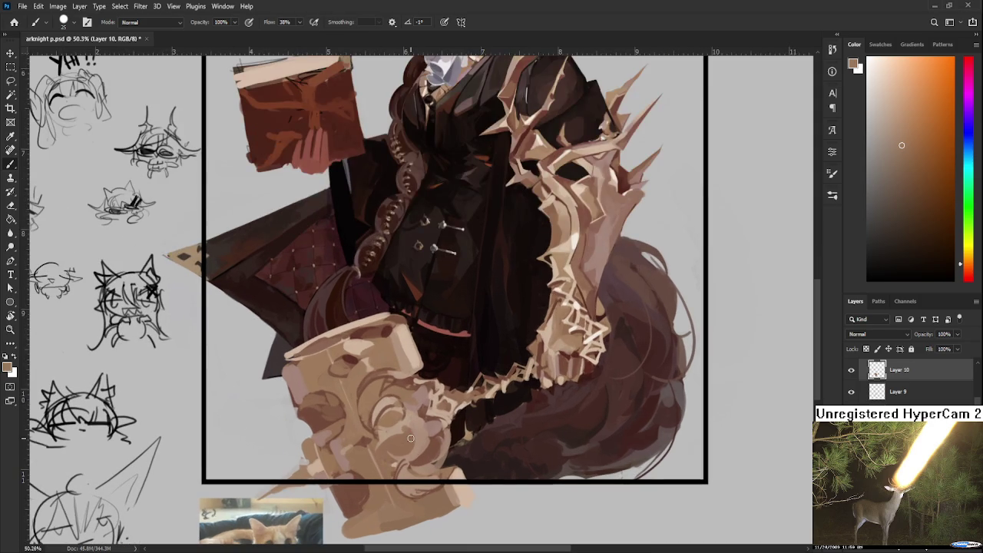
left_click(400, 396, "alt")
left_click(411, 392, "alt")
left_click(403, 387, "alt")
left_click(402, 387, "alt")
left_click(410, 379, "alt")
left_click(415, 382, "alt")
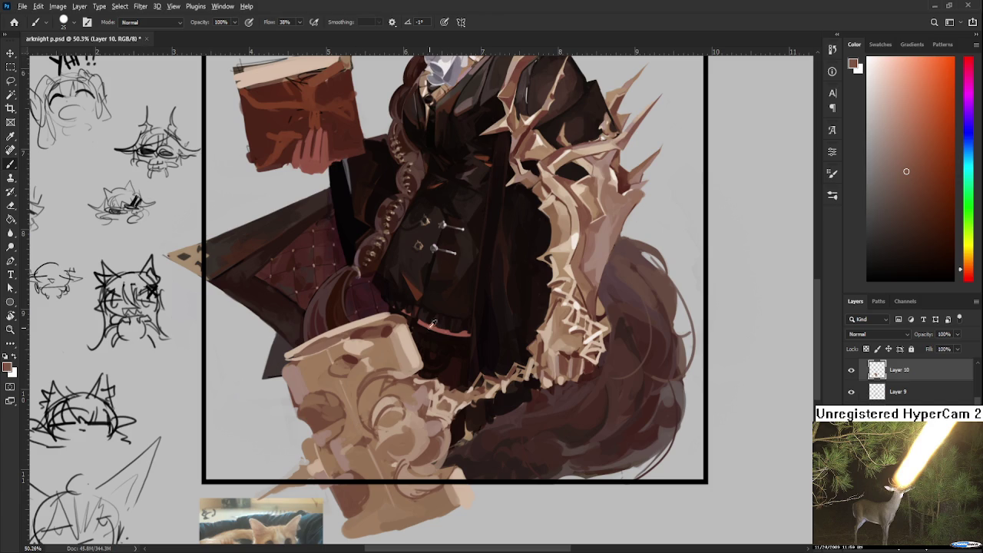
left_click(391, 334, "alt")
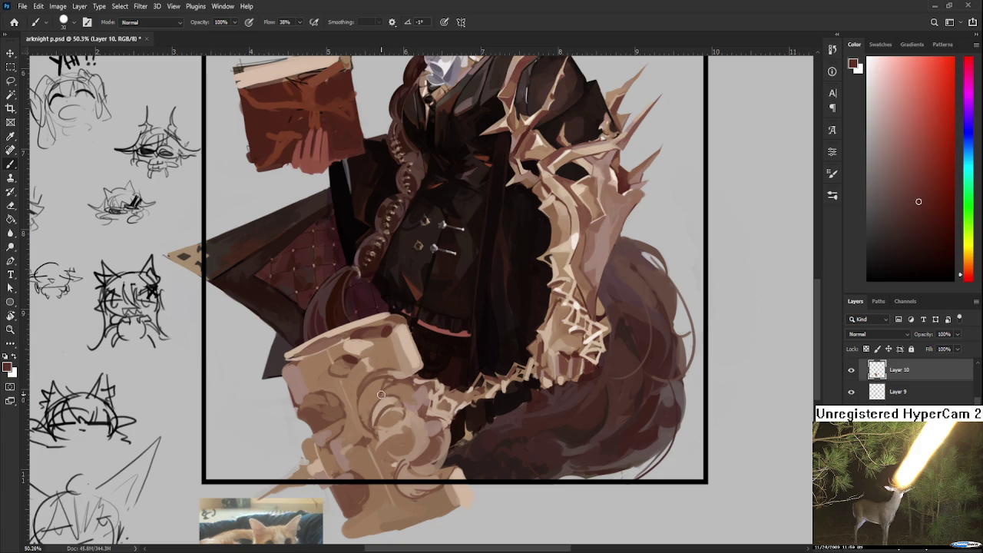
left_click_drag(366, 382, 367, 389)
- Pick a darker brown and shade the hammer's left edge with it
scroll(384, 426, "down", 1)
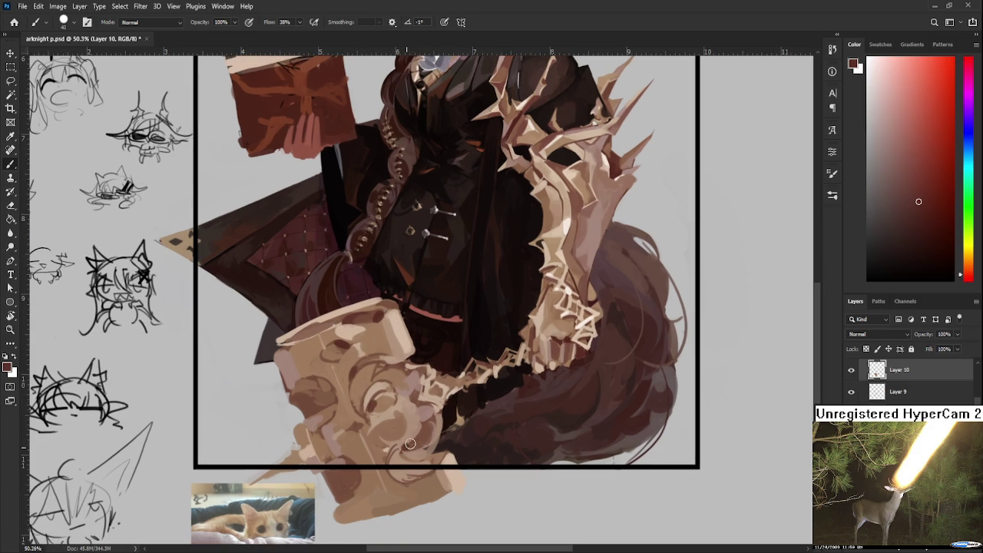
left_click(418, 442, "alt")
left_click(408, 438, "alt")
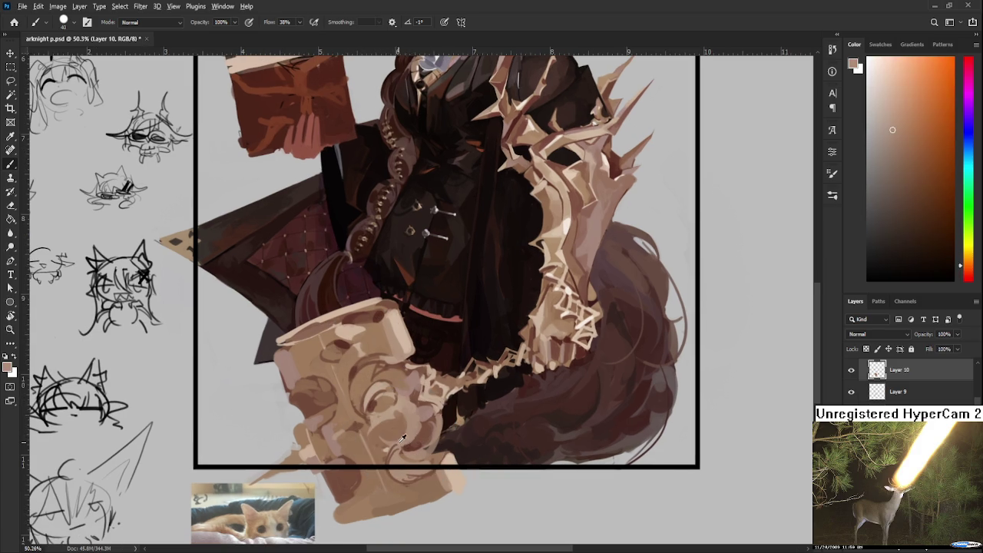
left_click(419, 443, "alt")
left_click(413, 448, "alt")
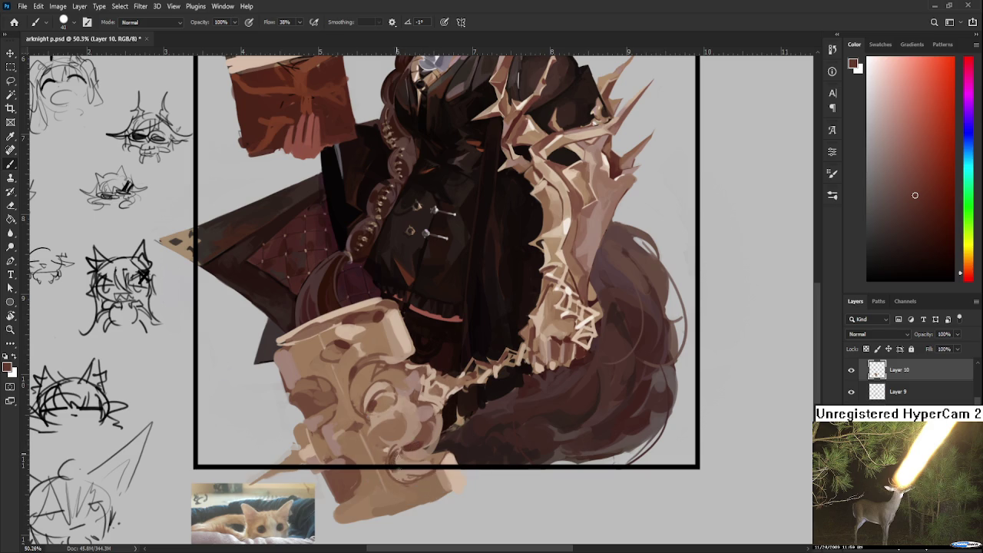
left_click(399, 460, "alt")
left_click(395, 476, "alt")
left_click(420, 350, "alt")
mouse_move(301, 385)
left_mouse_down()
mouse_move(314, 378)
mouse_move(296, 401)
left_mouse_up()
- Sample a darker red-brown from the hammer and darken its upper-left edge
left_click(304, 397, "alt")
left_click(308, 386, "alt")
left_click(315, 370, "alt")
left_click(343, 344, "alt")
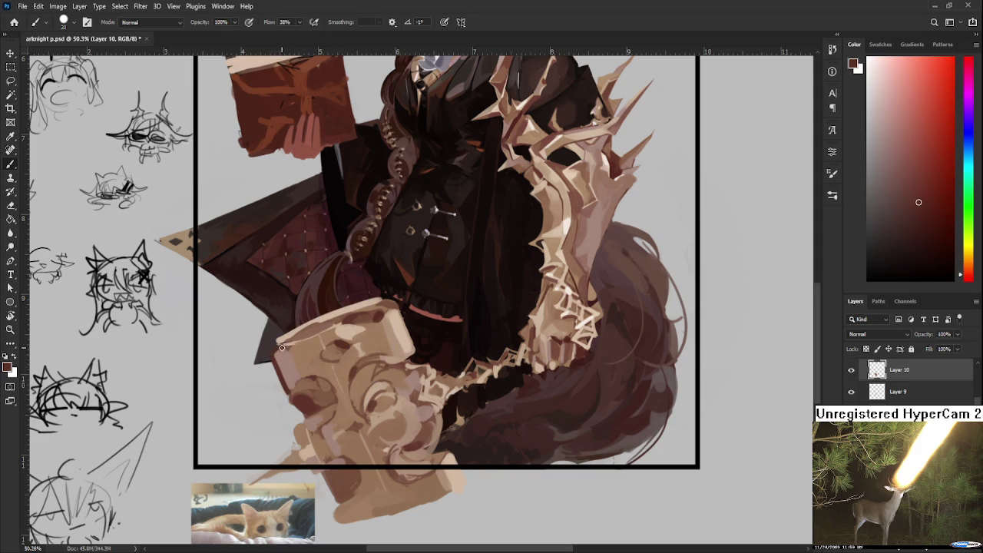
left_click_drag(274, 342, 271, 355)
- Toggle the eraser and back to the brush, then sample a lighter orange-brown from the hammer's left edge
key("e")
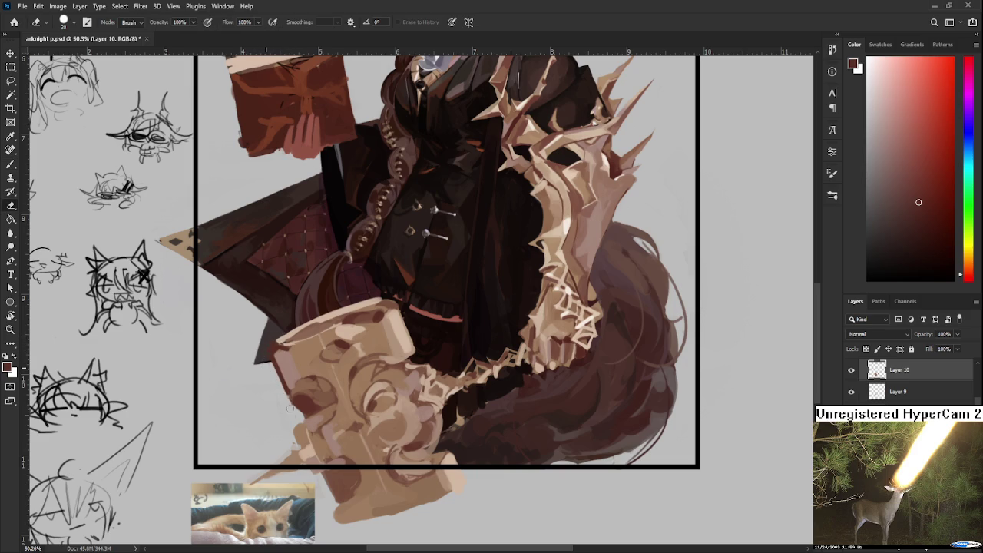
scroll(286, 400, "down", 2)
key("b")
left_click(303, 392, "alt")
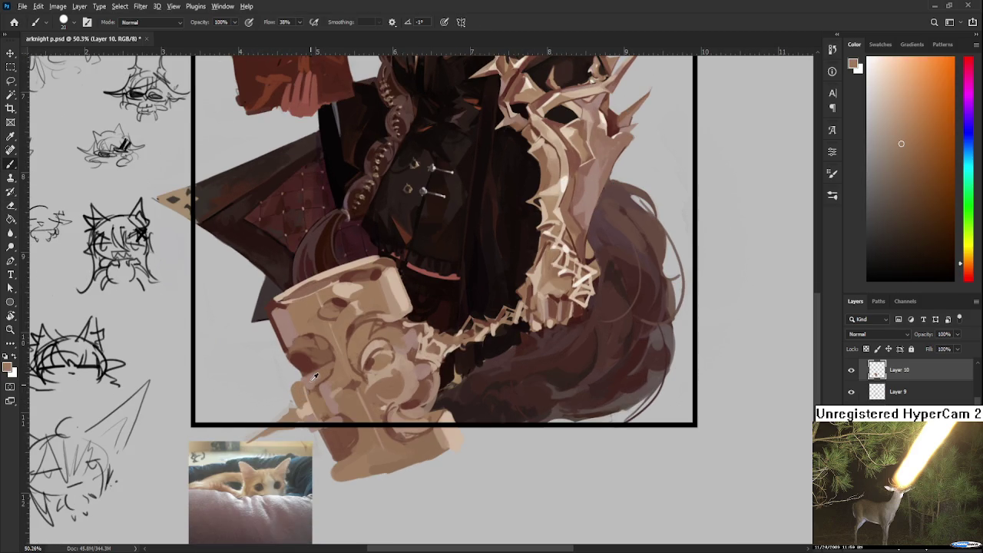
left_click(301, 401, "alt")
left_click(303, 411, "alt")
left_click(304, 401, "alt")
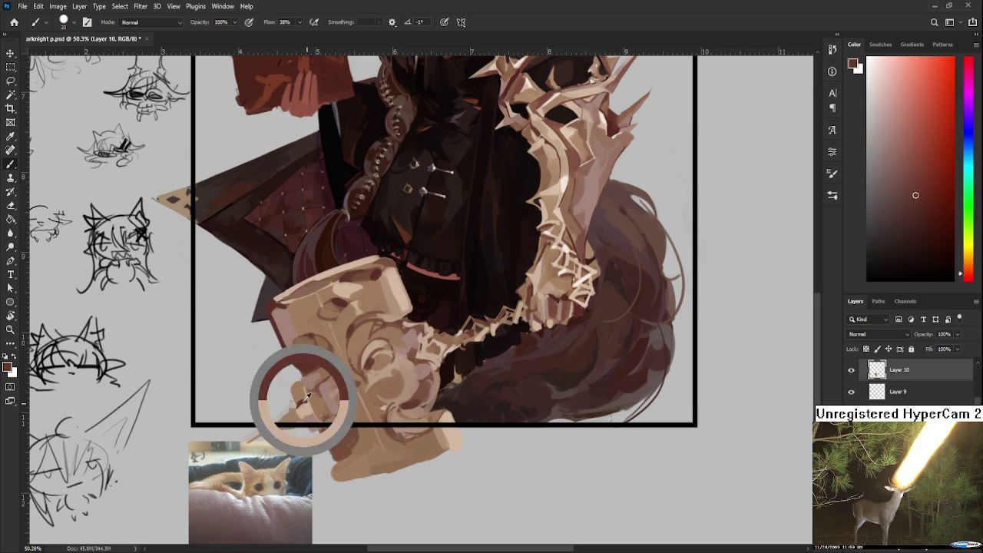
left_click(308, 392, "alt")
left_click(304, 381, "alt")
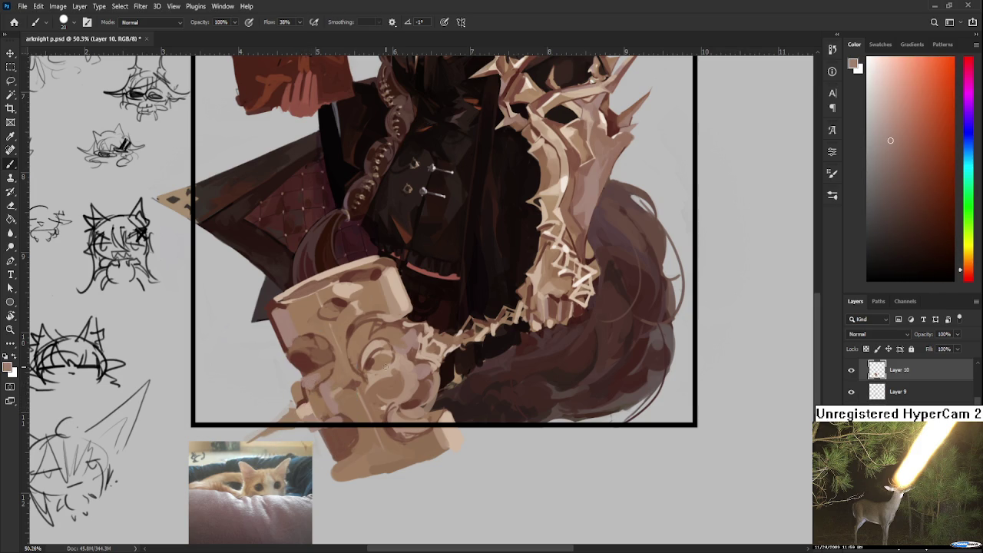
scroll(385, 367, "down", 1)
scroll(386, 367, "down", 2)
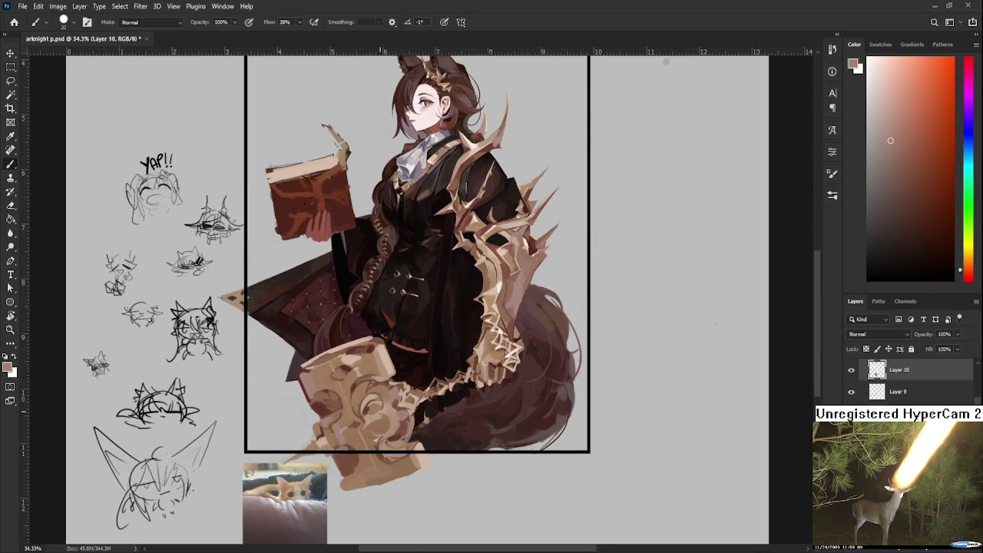
- Sample a light tone from the hammer and paint a light curve across its face
scroll(535, 343, "down", 1)
scroll(536, 344, "down", 1)
scroll(536, 343, "up", 1)
scroll(535, 344, "up", 1)
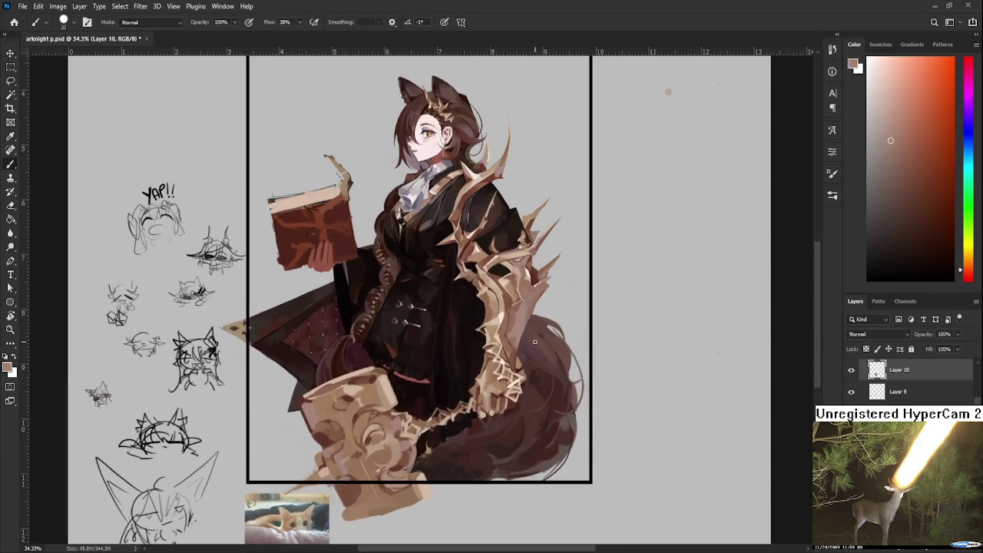
scroll(535, 343, "up", 1)
left_click(496, 362, "alt")
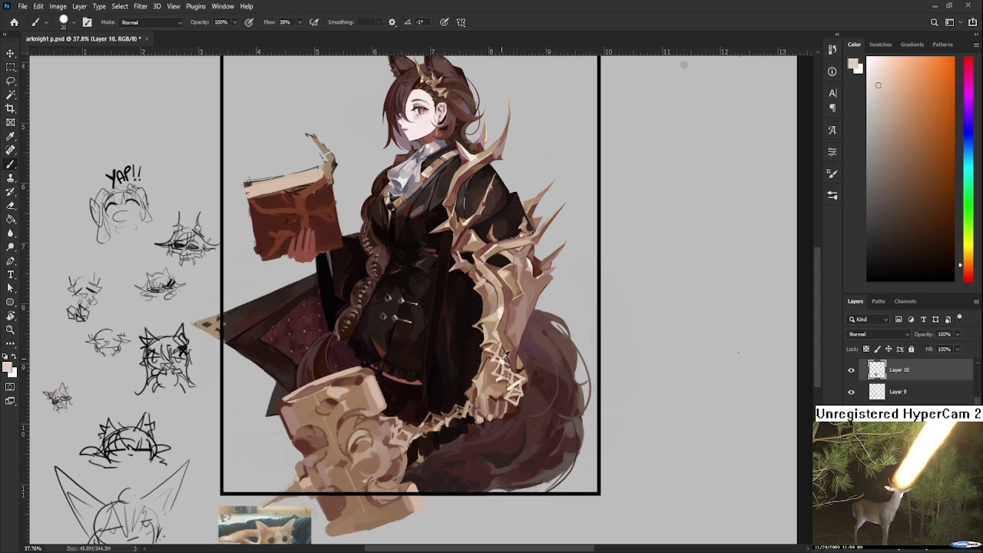
left_click_drag(358, 454, 355, 435)
- Recentre the hammer, resample its tan, and shrink then re-enlarge the brush
left_click_drag(394, 456, 386, 437)
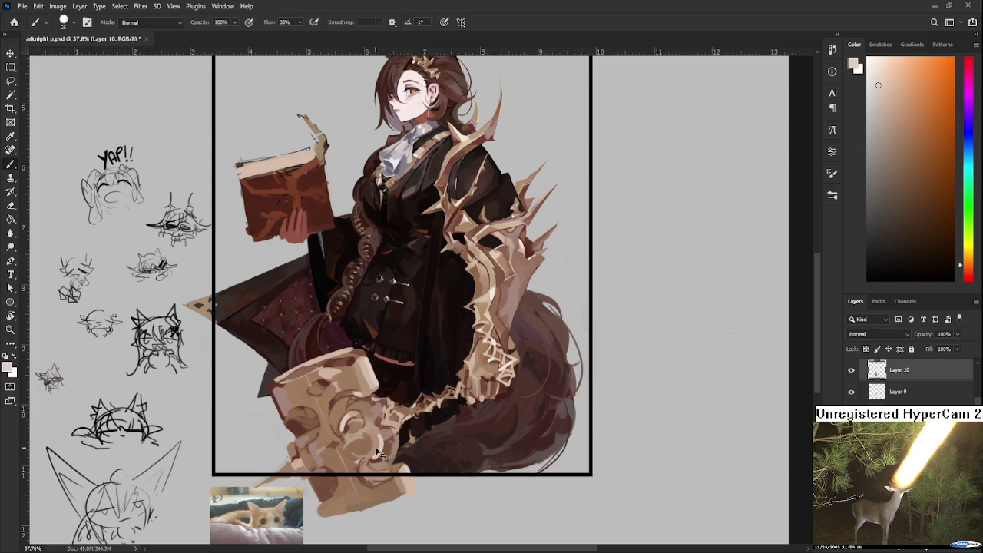
left_click(385, 448, "alt")
left_click(345, 430, "alt")
key("bracketleft")
key("bracketleft")
key("bracketleft")
key("bracketright")
key("bracketright")
key("bracketright")
- Sample a series of lighter and darker tans from the hammer face
left_click(357, 444, "alt")
left_click(358, 437, "alt")
left_click(358, 436, "alt")
left_click(358, 446, "alt")
left_click(359, 445, "alt")
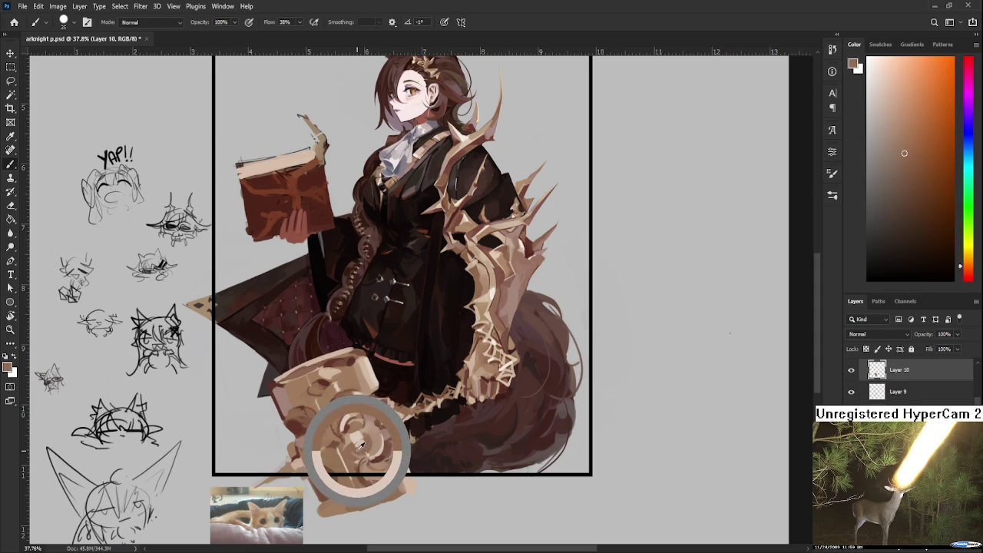
left_click(368, 436, "alt")
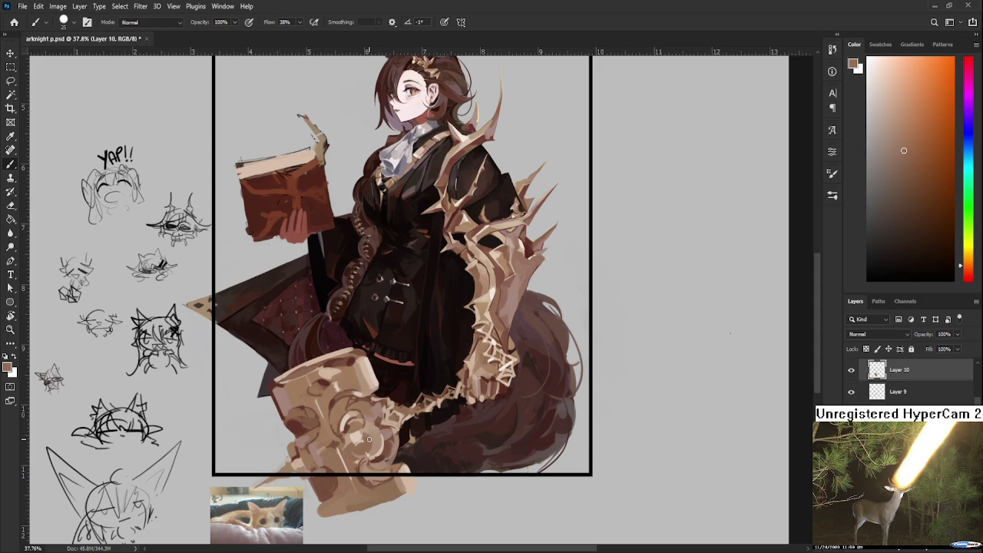
left_click(371, 436, "alt")
left_click(370, 436, "alt")
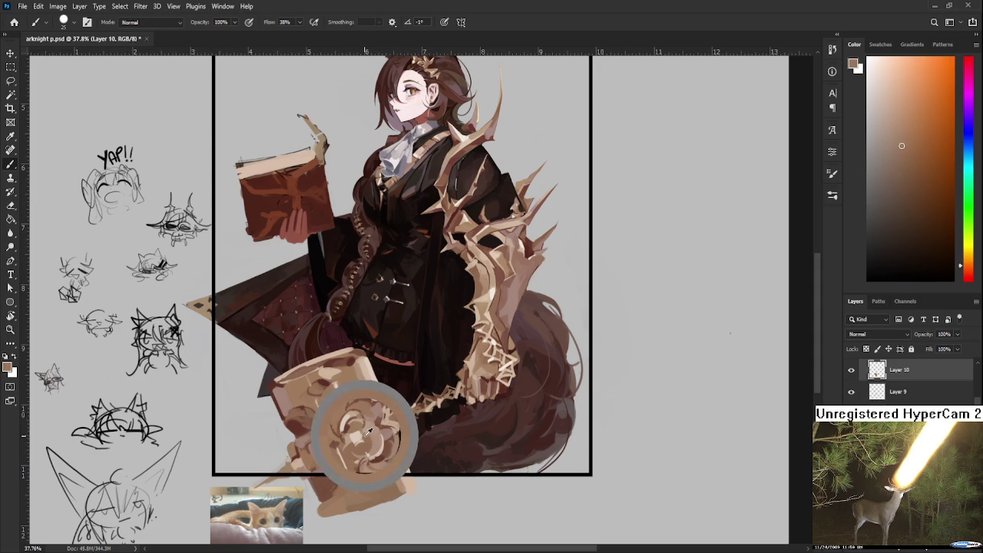
left_click(370, 435, "alt")
left_click(365, 435, "alt")
left_click(362, 435, "alt")
left_click(369, 435, "alt")
- Pick mid and highlight tans from the hammer with a briefly halved brush, ending on lighter tan-brown
left_click(366, 432, "alt")
left_click(358, 432, "alt")
left_click(358, 432, "alt")
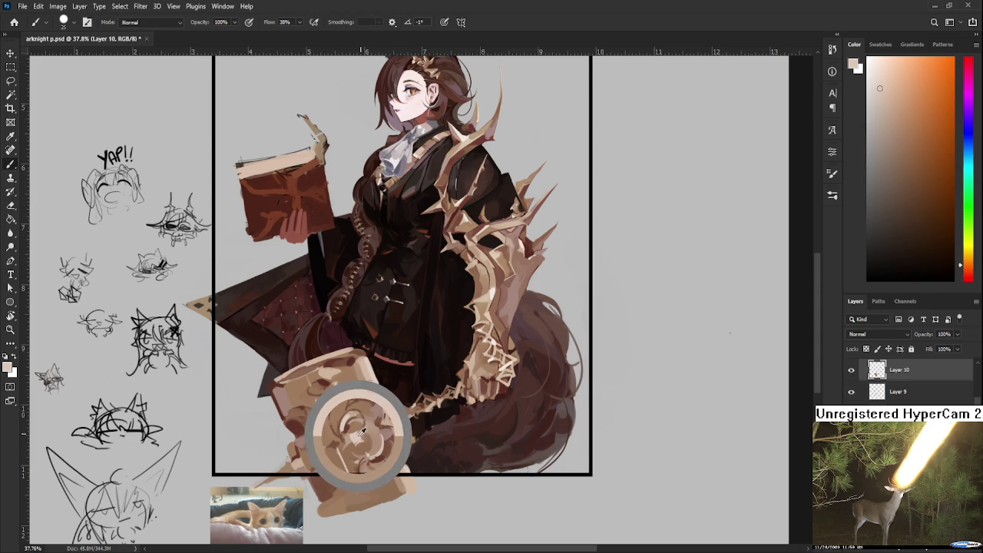
left_click(361, 434, "alt")
left_click(360, 432, "alt")
left_click(359, 432, "alt")
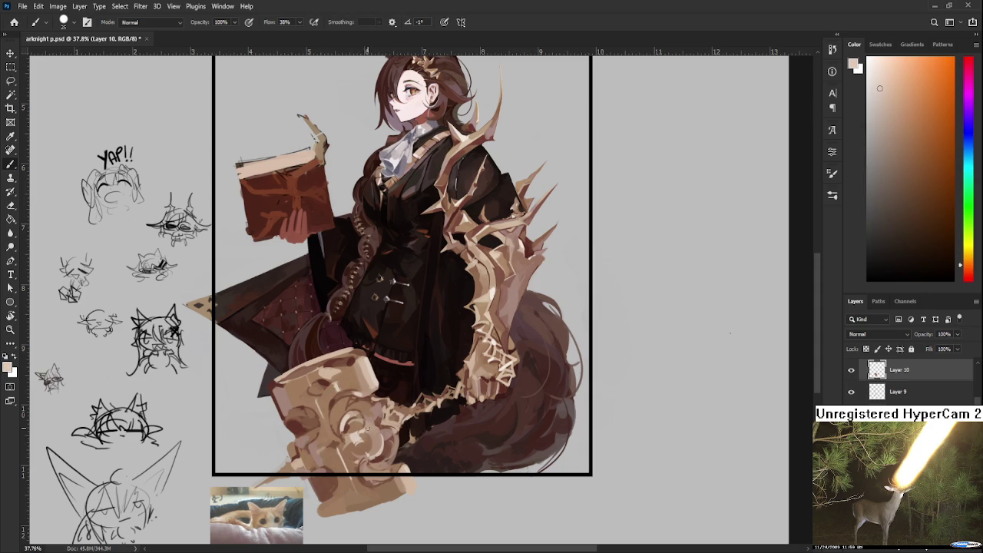
left_click(333, 415, "alt")
key("bracketleft")
left_click(334, 416, "alt")
key("bracketright")
left_click(307, 463, "alt")
left_click(296, 462, "alt")
- Tilt the canvas view, toggle between eraser and brush, then straighten the view again
key("r")
mouse_move(290, 469)
left_mouse_down()
mouse_move(477, 432)
mouse_move(415, 399)
left_mouse_up()
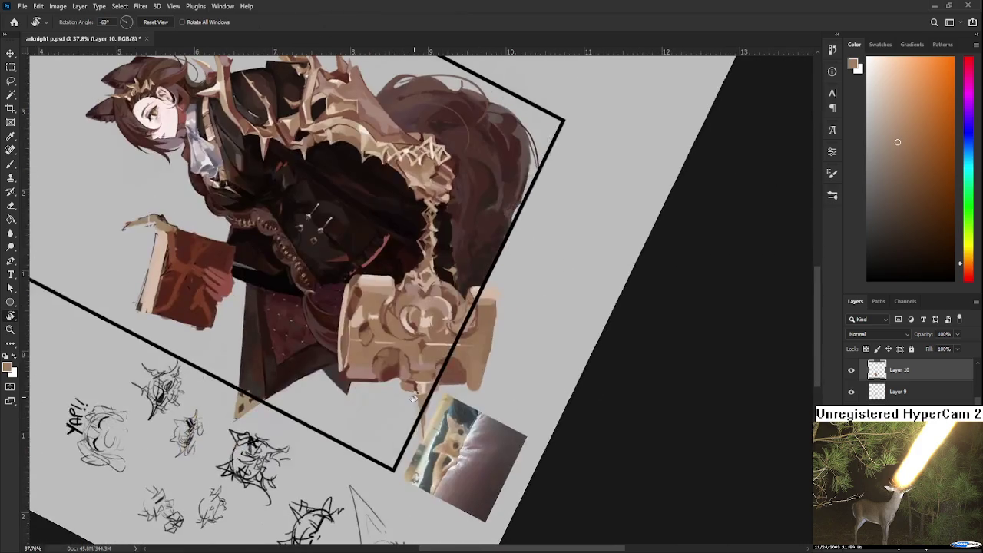
key("e")
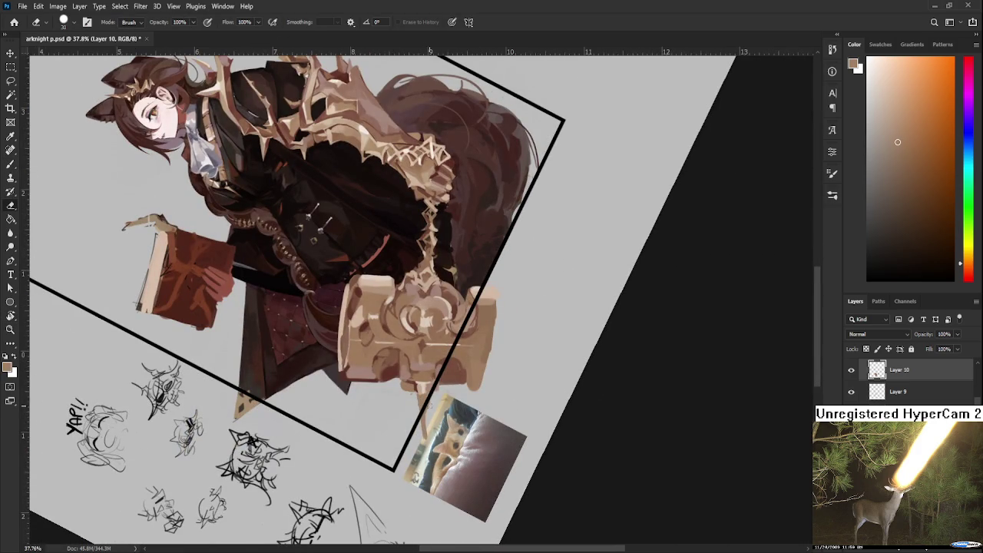
key("b")
key("e")
key("r")
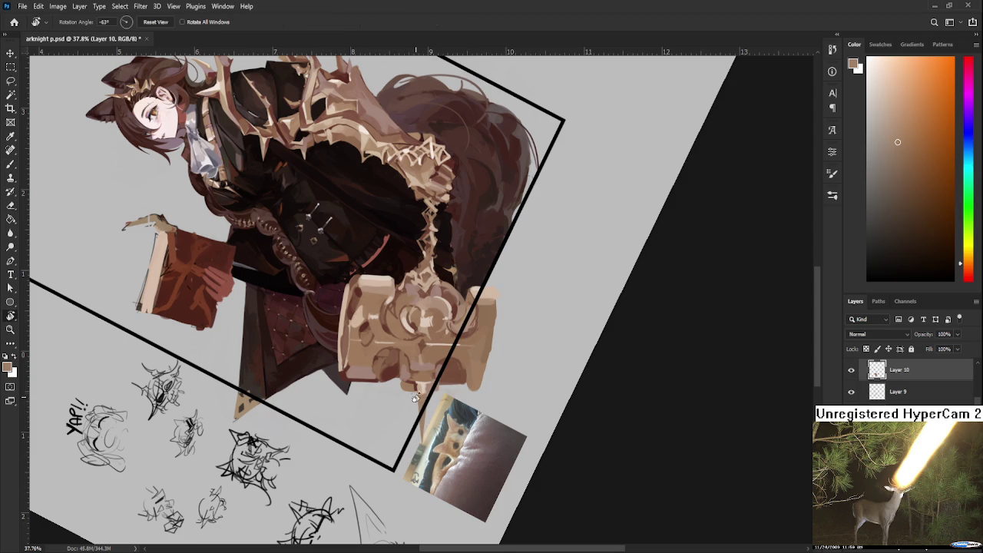
key("Escape")
- Mirror the canvas horizontally with Ctrl+Shift+H and shift the view slightly
scroll(408, 347, "up", 3)
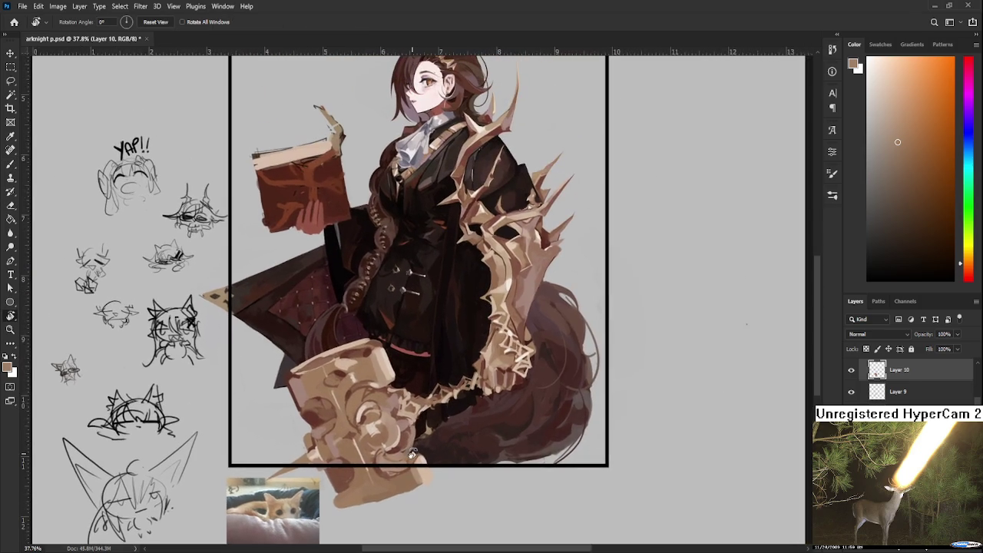
scroll(411, 445, "down", 2)
key("ctrl+shift+h")
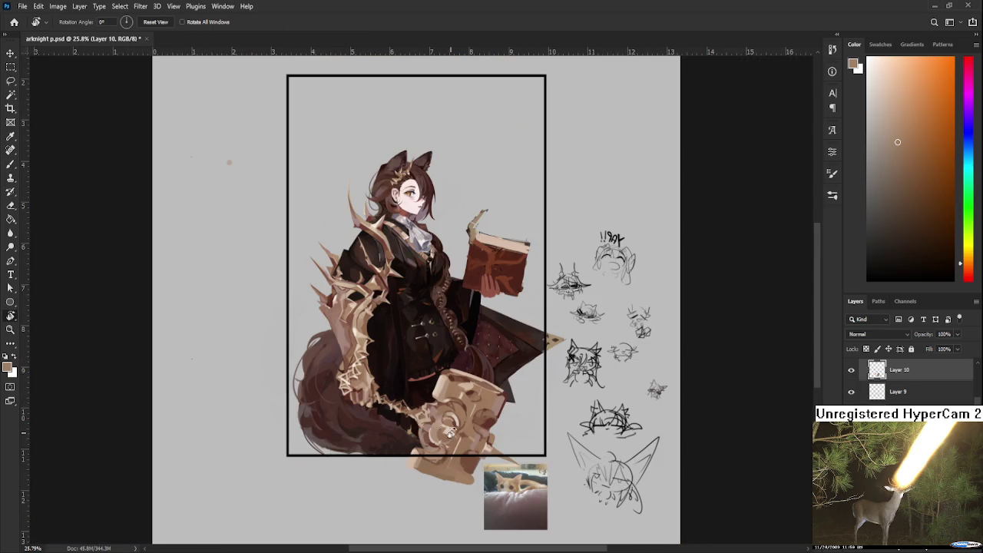
scroll(482, 450, "right", 1)
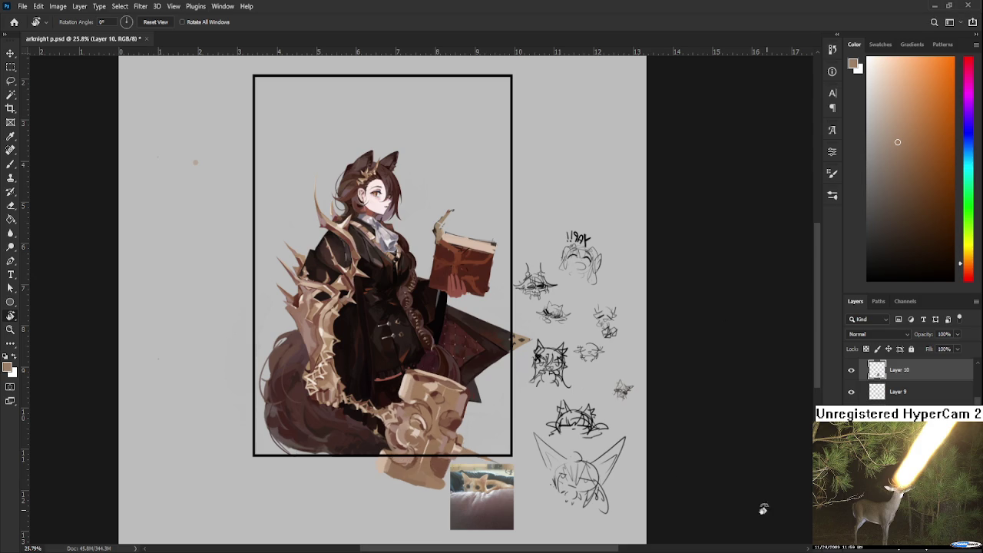
left_click_drag(552, 451, 465, 404)
- Flip the canvas back so the girl faces left and zoom out to the whole document
key("h")
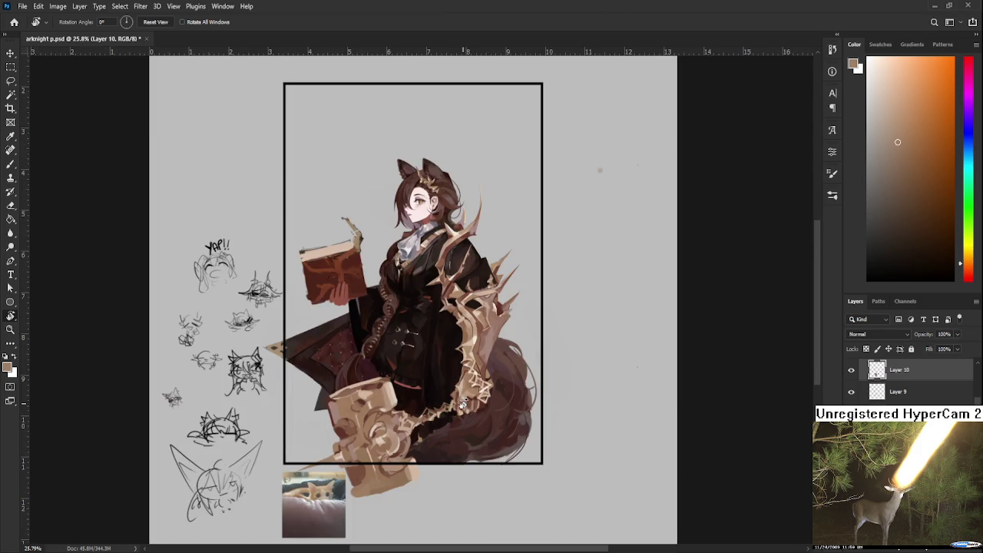
key("ctrl+minus")
scroll(415, 403, "up", 3)
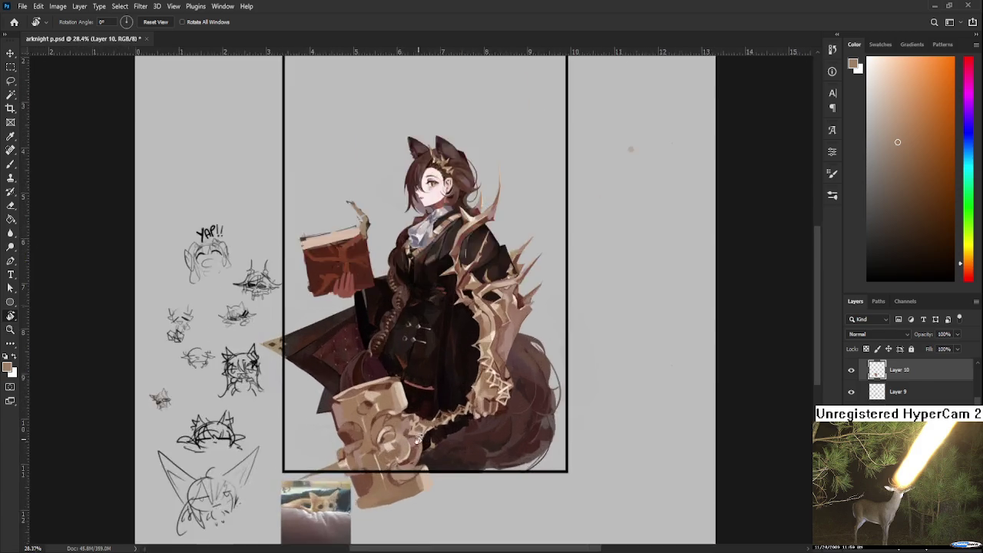
scroll(415, 403, "up", 5)
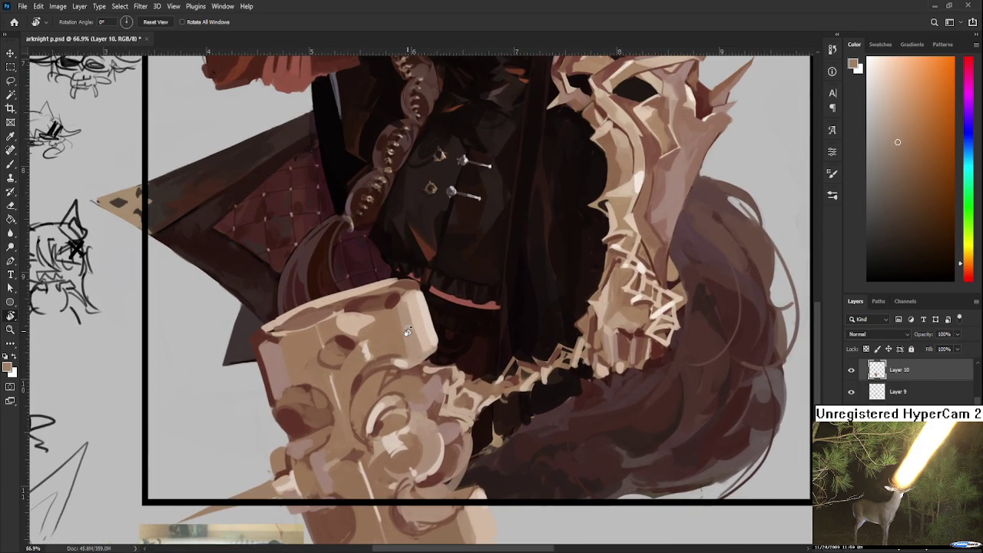
scroll(408, 332, "down", 3)
key("b")
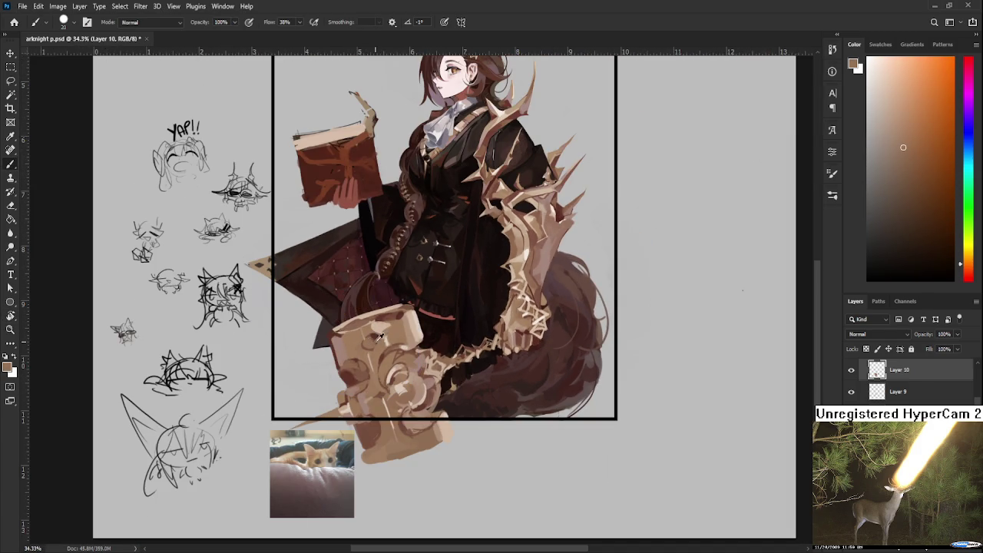
- Paint a dark red-brown curve along the hammer's lower edge, then sample lighter tans
left_click(370, 336, "alt")
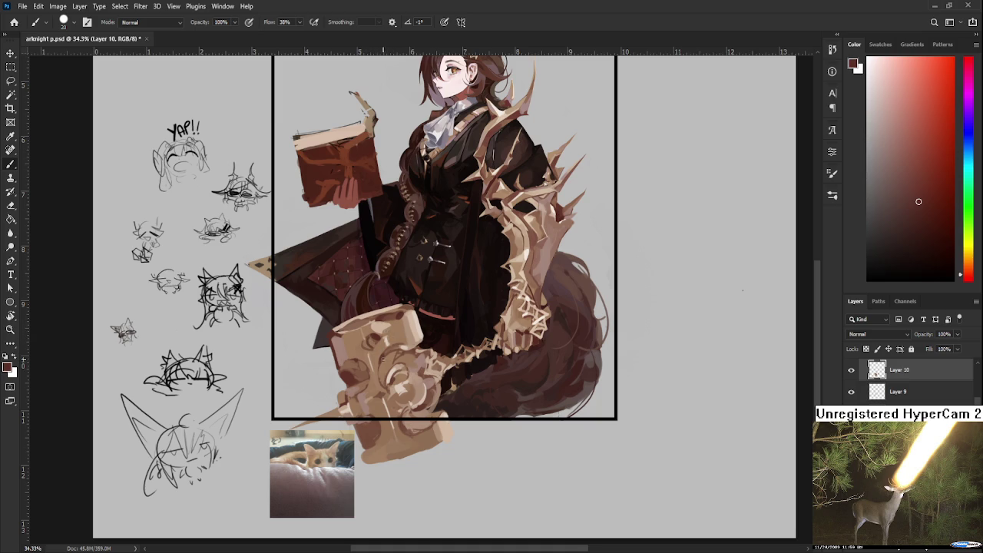
left_click_drag(399, 413, 432, 427)
left_click(404, 427, "alt")
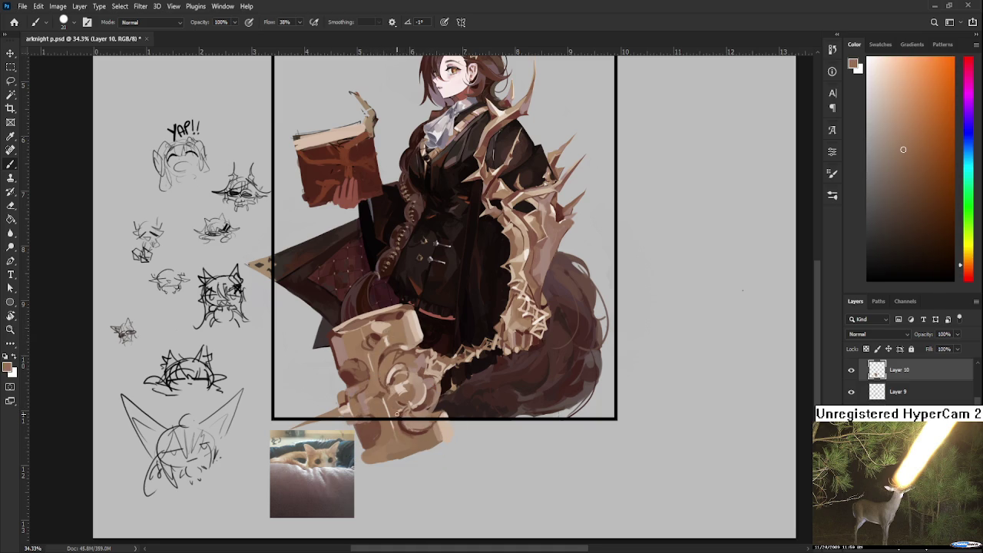
left_click(407, 428, "alt")
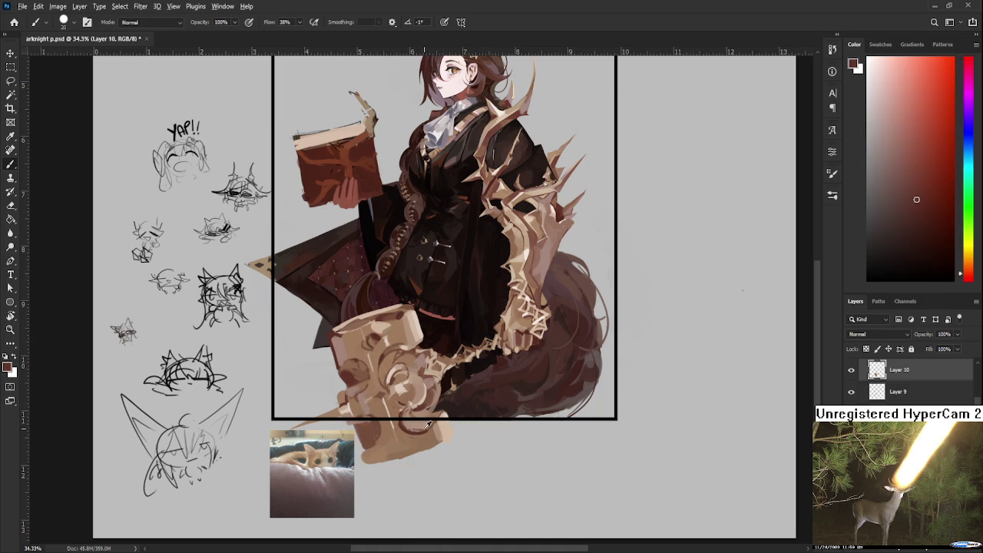
left_click(412, 426, "alt")
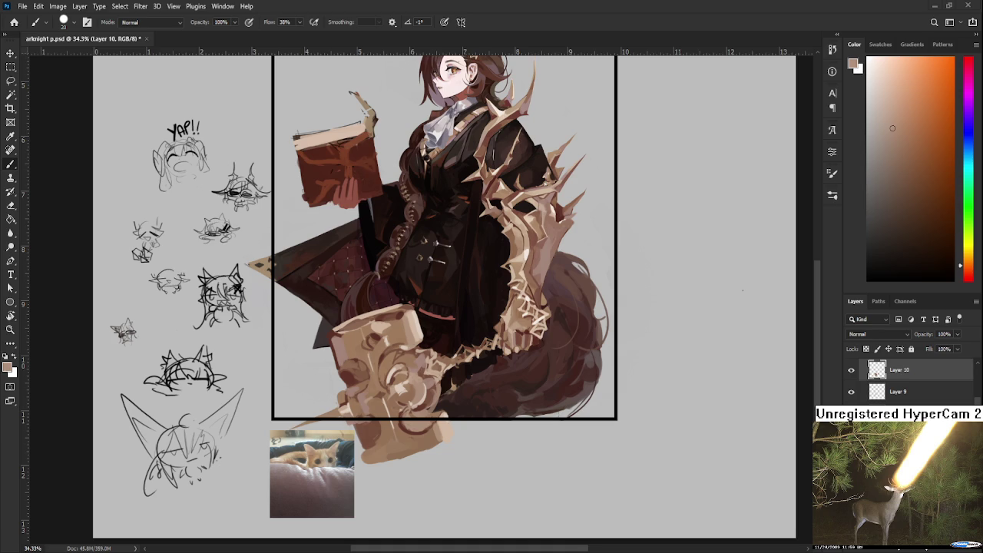
- Sample red-brown and thorn-spike colours, lightening the paint toward a pale, muted beige
left_click(362, 410, "alt")
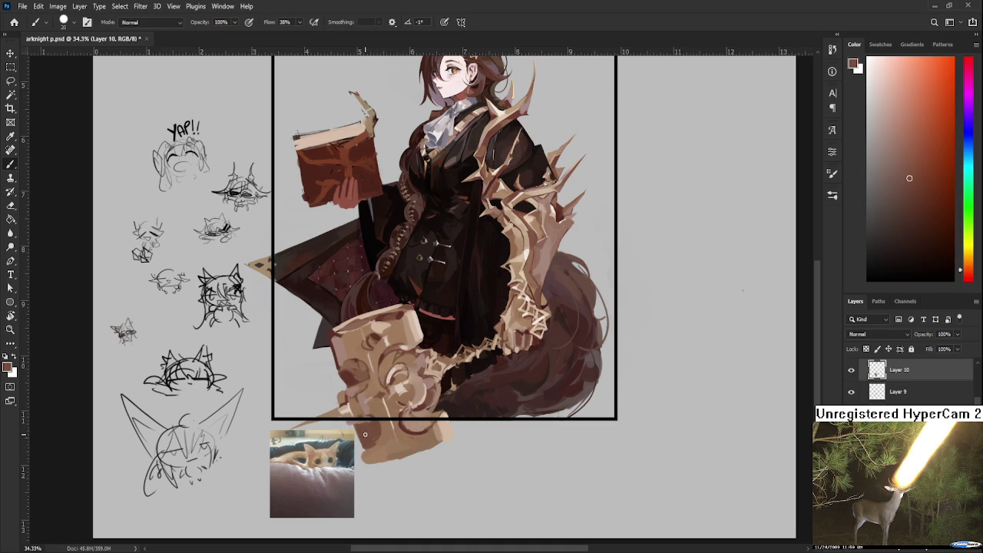
left_click(416, 394, "alt")
left_click(524, 305, "alt")
left_click_drag(525, 305, 528, 286)
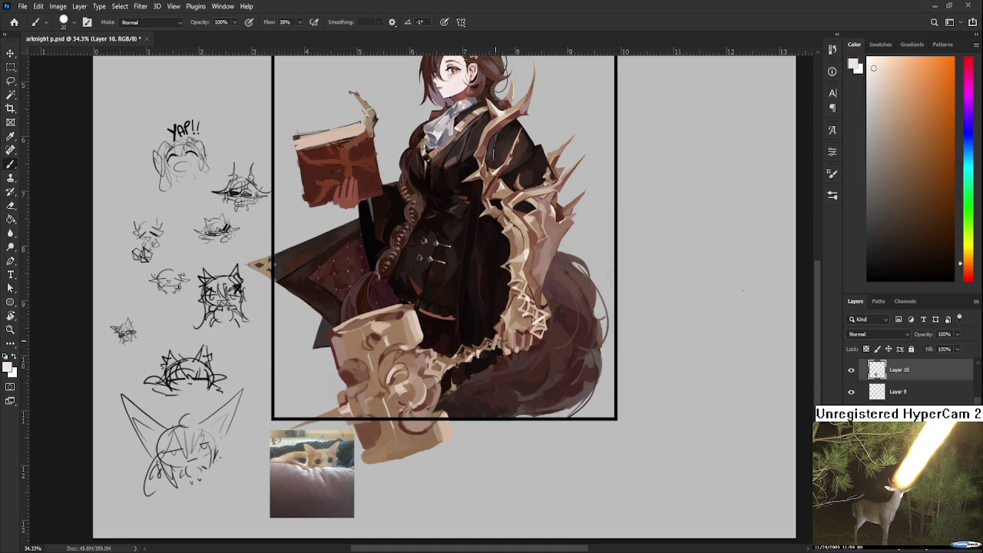
left_click(442, 369, "alt")
left_click(446, 362, "alt")
- Sample darker brown and lighter tan near the hammer while zooming in and out
left_click(406, 333, "alt")
left_click(407, 329, "alt")
left_click(410, 324, "alt")
left_click(412, 323, "alt")
scroll(472, 338, "down", 2)
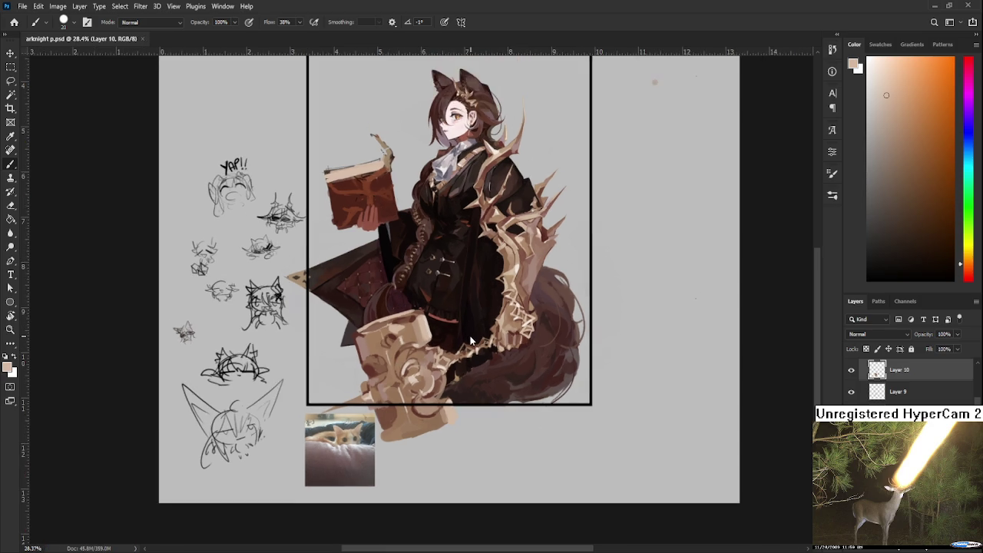
scroll(470, 336, "down", 2)
scroll(471, 336, "down", 1)
scroll(470, 336, "down", 1)
scroll(470, 336, "down", 2)
scroll(416, 366, "up", 3)
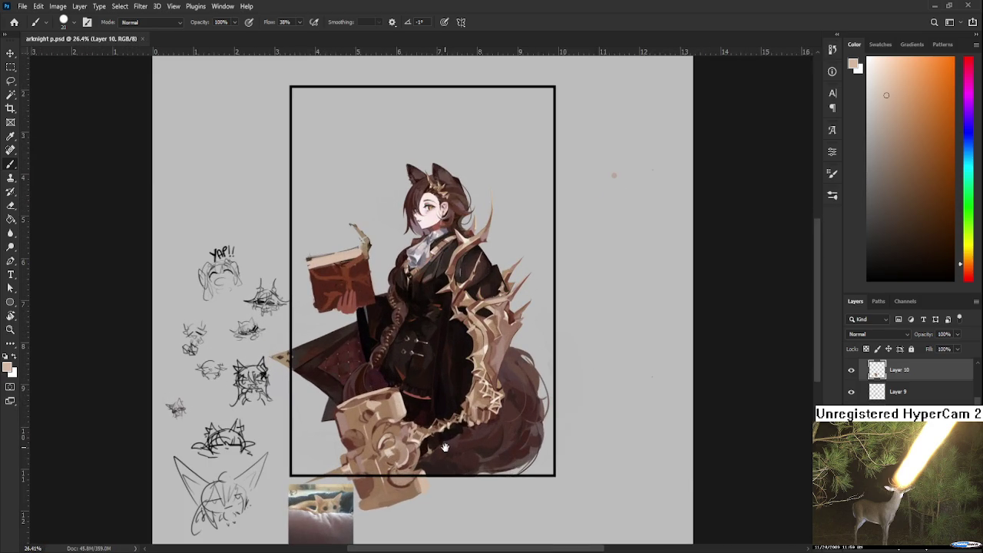
scroll(444, 438, "up", 1)
scroll(427, 391, "up", 1)
scroll(427, 390, "up", 1)
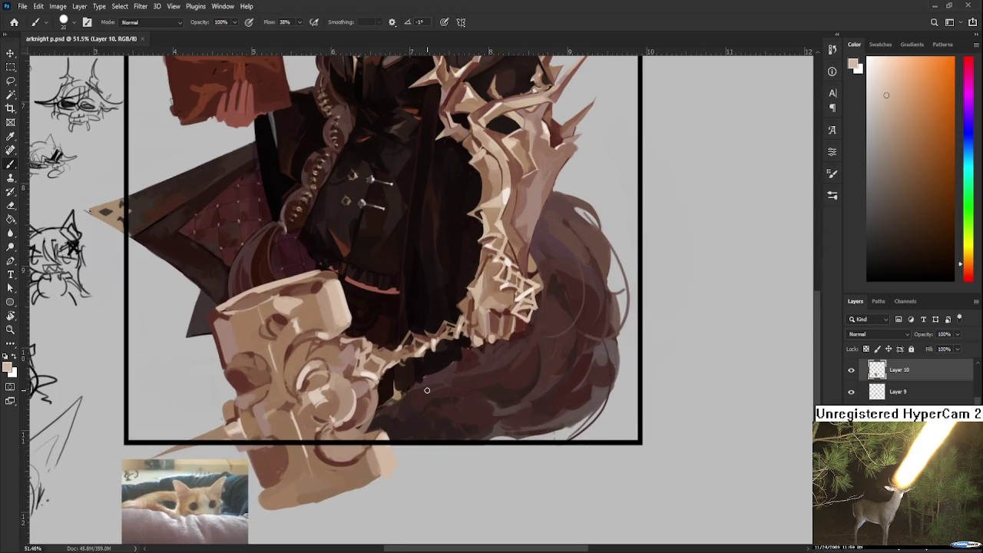
scroll(427, 390, "down", 1)
- Sample reddish brown from the tail fur and beige from the spikes, then rotate the view about -74°
left_click(377, 407, "alt")
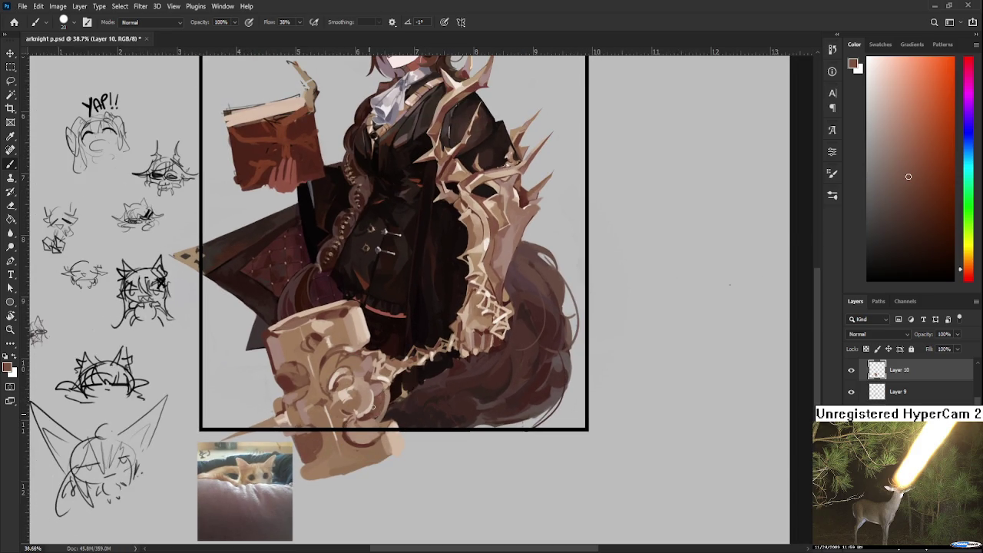
left_click(388, 377, "alt")
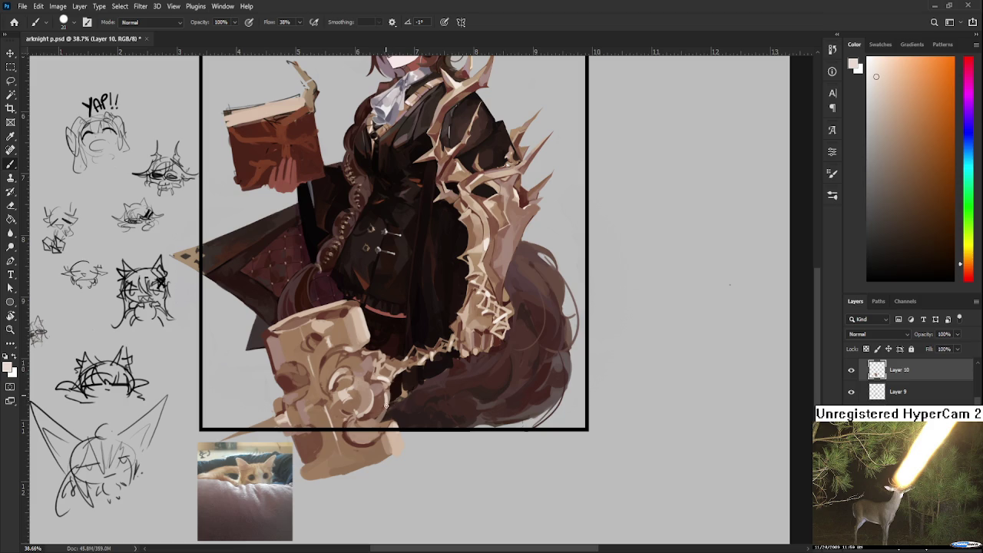
left_click(379, 407, "alt")
left_click(373, 408, "alt")
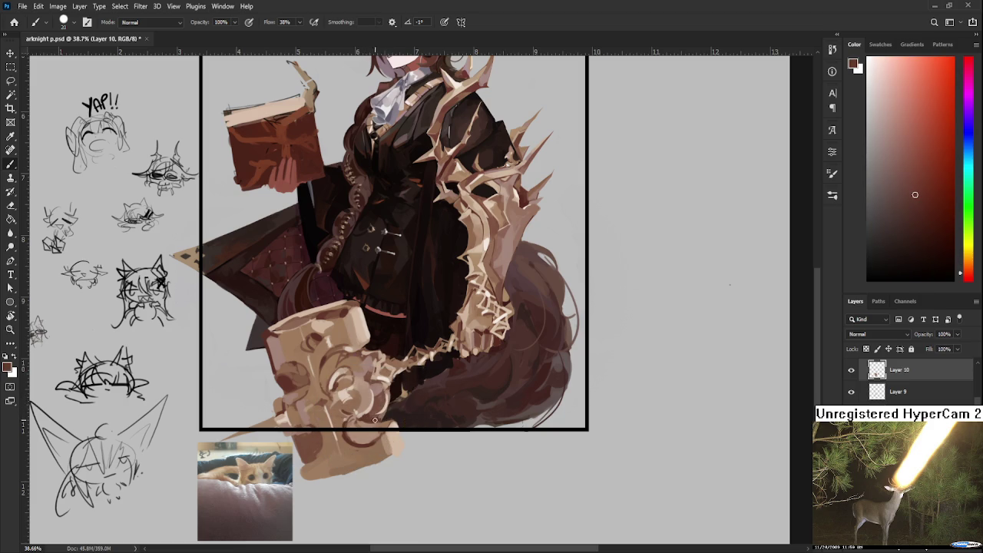
key("e")
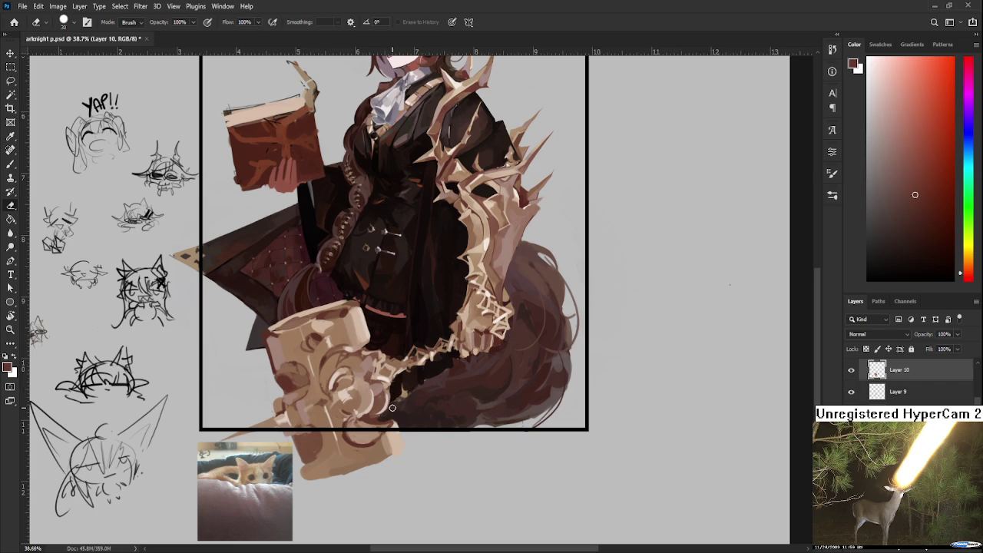
key("b")
left_click(379, 418, "alt")
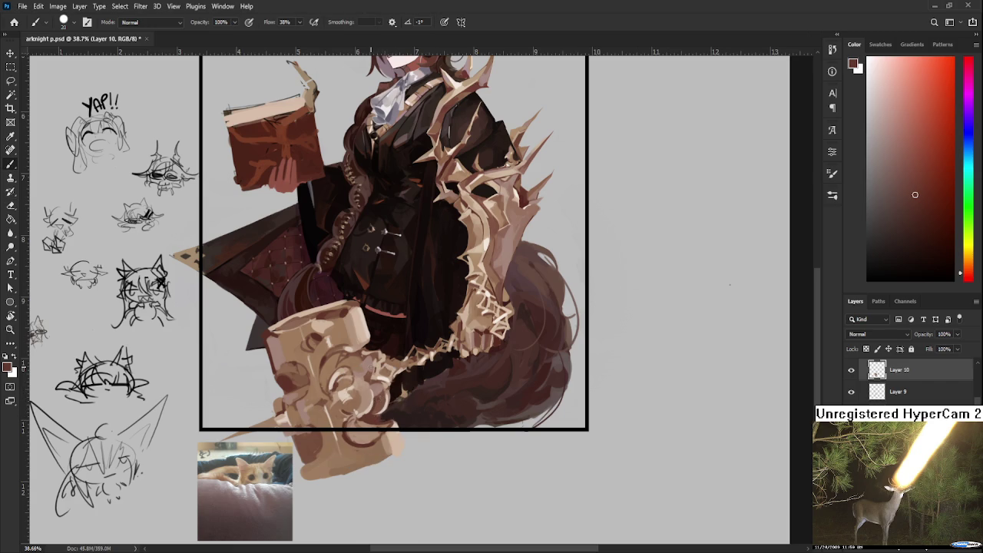
key("r")
left_click_drag(730, 285, 531, 375)
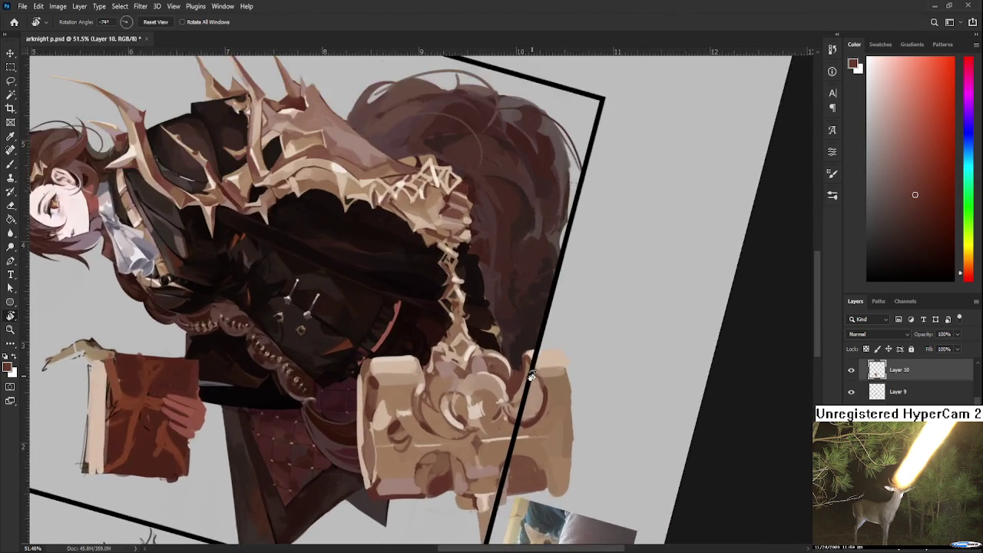
- Sample colours near the hammer and rotate the view to a new working angle
scroll(532, 375, "up", 1)
key("b")
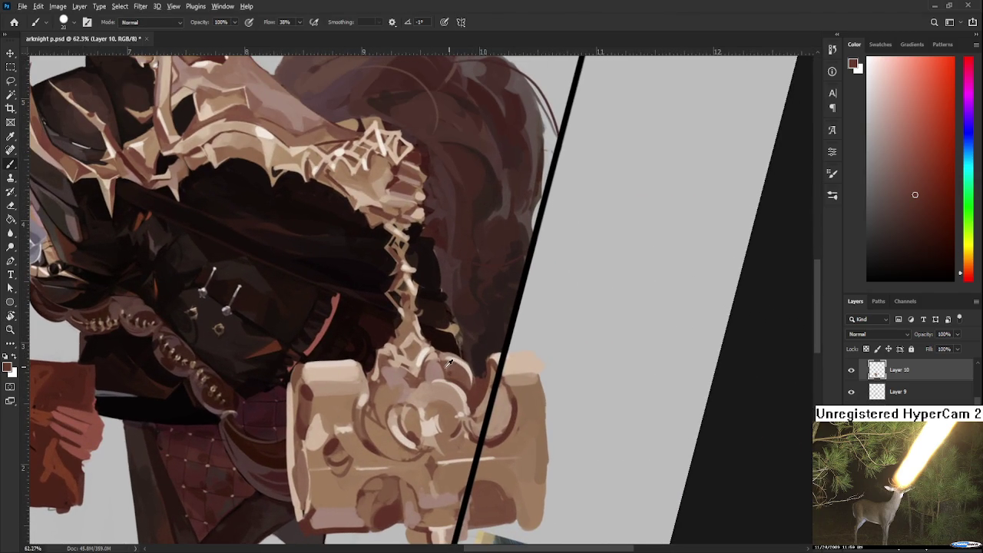
left_click(446, 362, "alt")
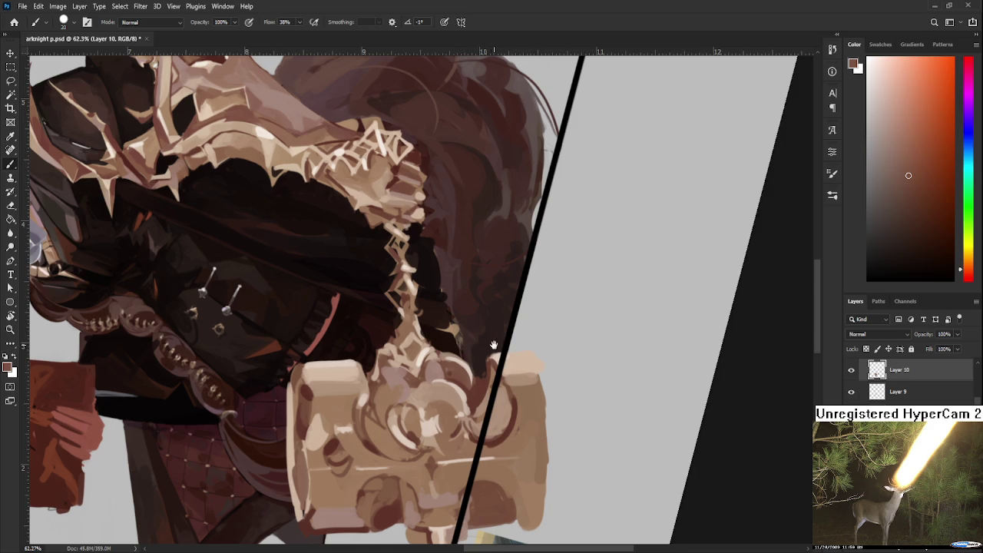
left_click_drag(492, 344, 434, 346)
left_click(432, 346, "alt")
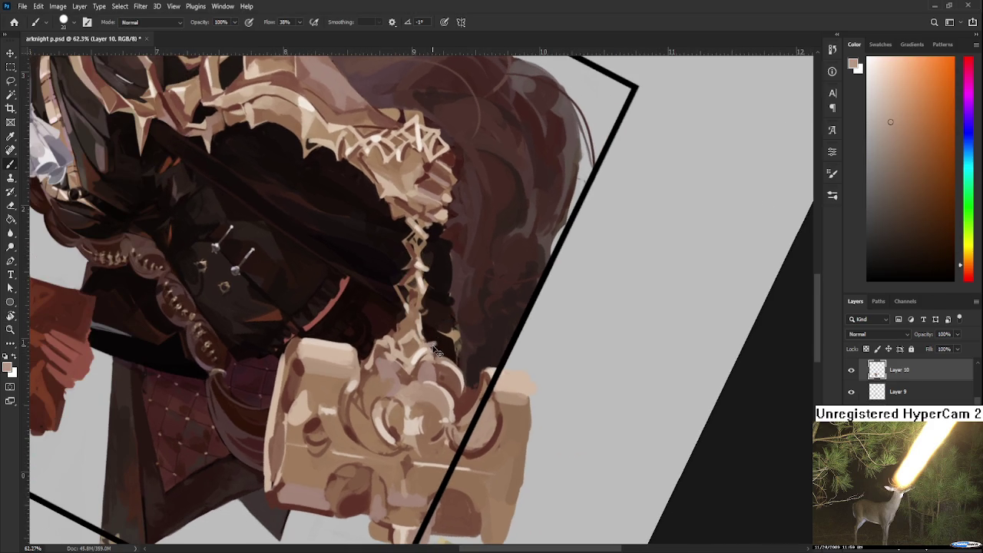
- Tilt the view, sample darker reddish browns and paint a lighter stroke along the hair edge
key("e")
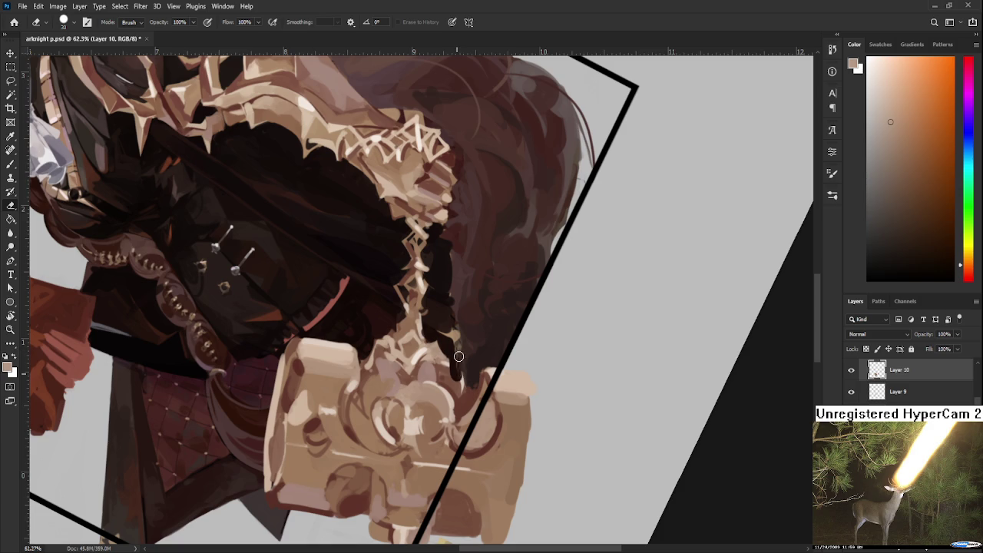
key("b")
left_click_drag(479, 356, 459, 361)
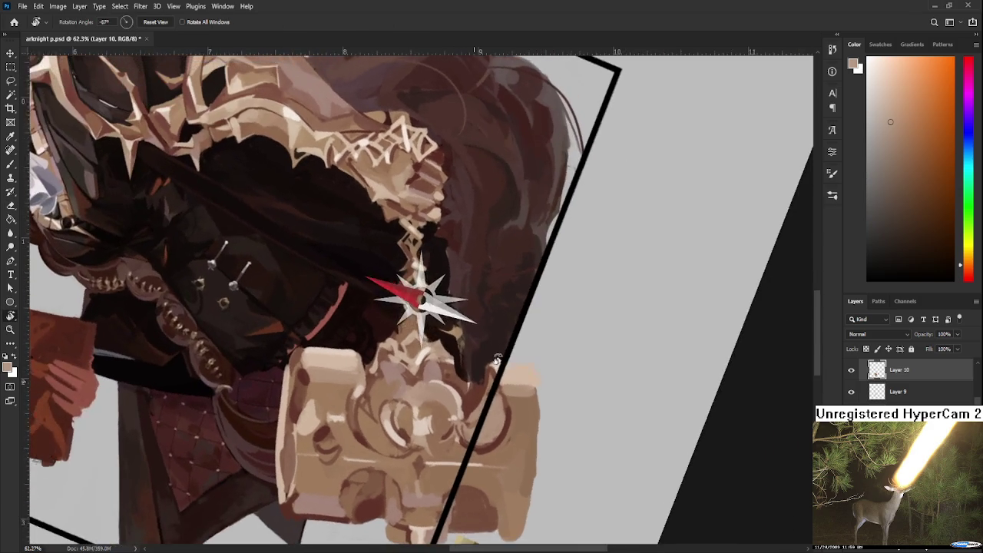
left_click(459, 361, "alt")
left_click(461, 368, "alt")
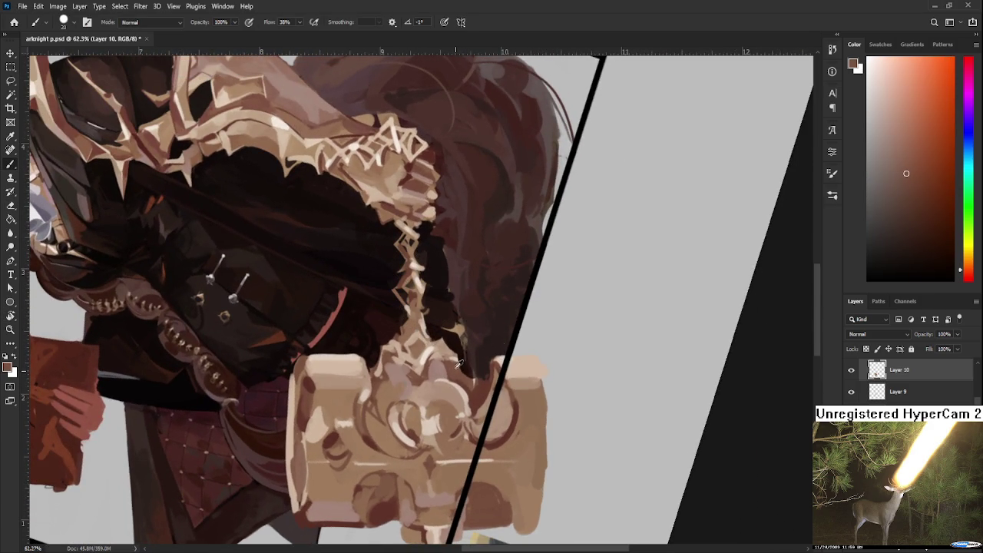
left_click(463, 372, "alt")
key("e")
key("b")
left_click(471, 377, "alt")
left_click_drag(472, 382, 485, 370)
- Rotate the view roughly upside down and sample light pink and darker brown shading tones
key("e")
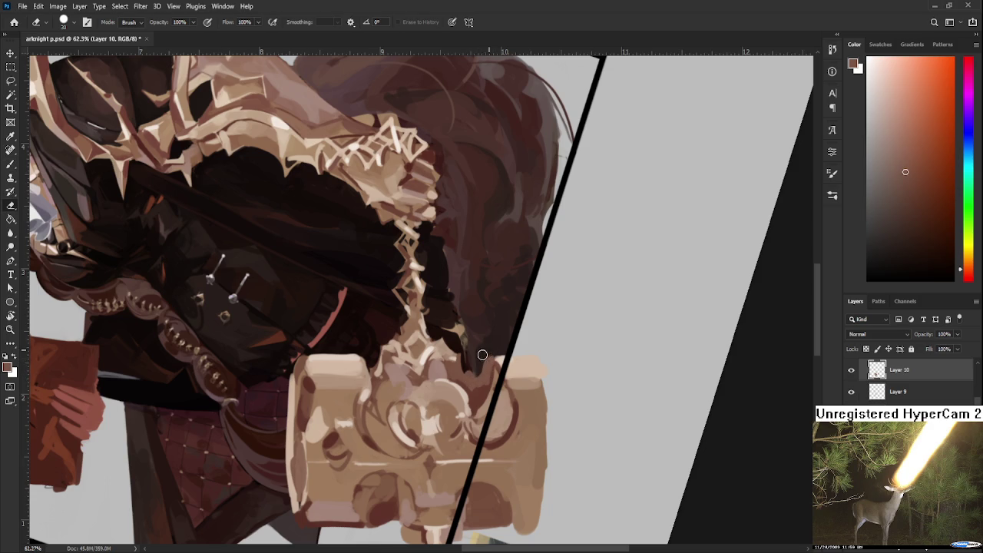
key("b")
left_click_drag(482, 367, 412, 389)
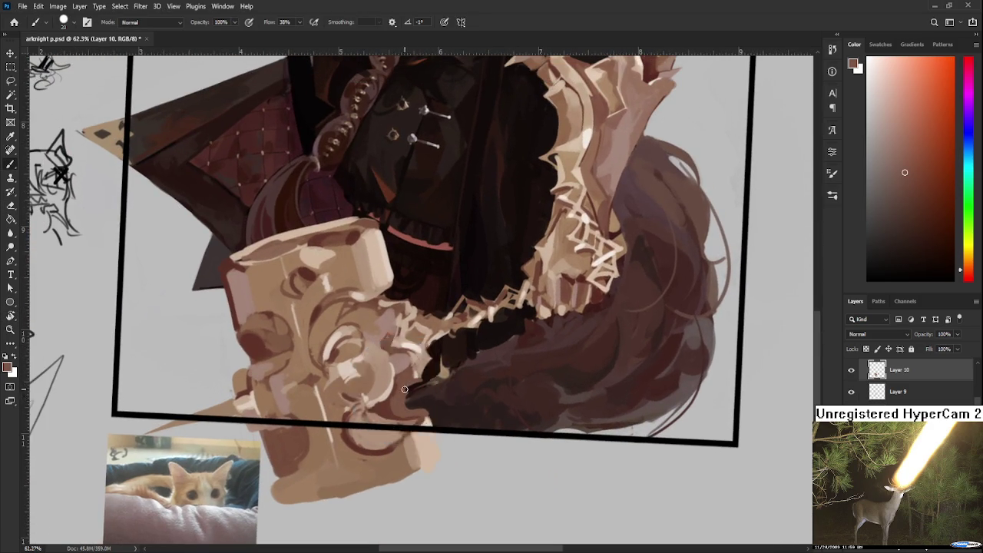
key("e")
key("b")
scroll(408, 414, "down", 3)
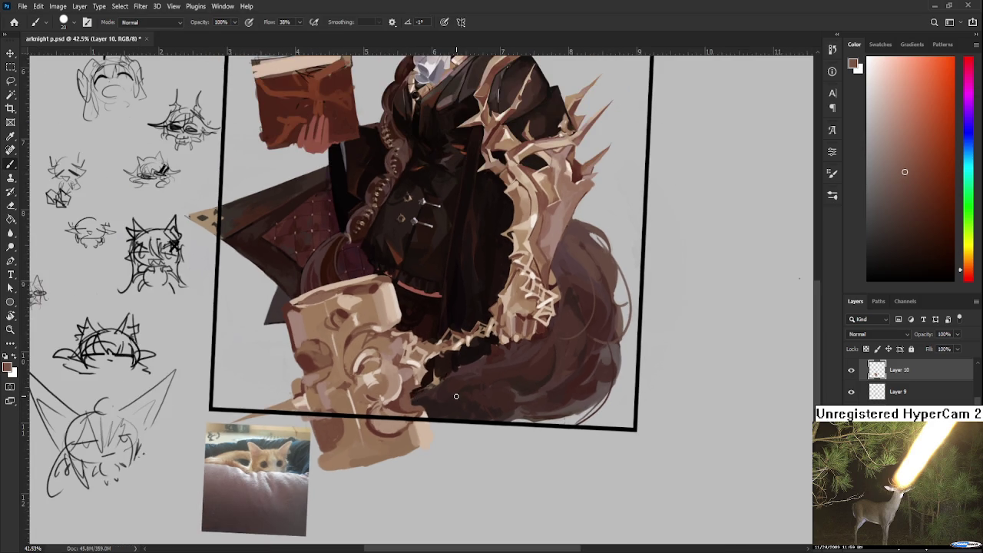
key("e")
key("b")
left_click(412, 385, "alt")
left_click(420, 367, "alt")
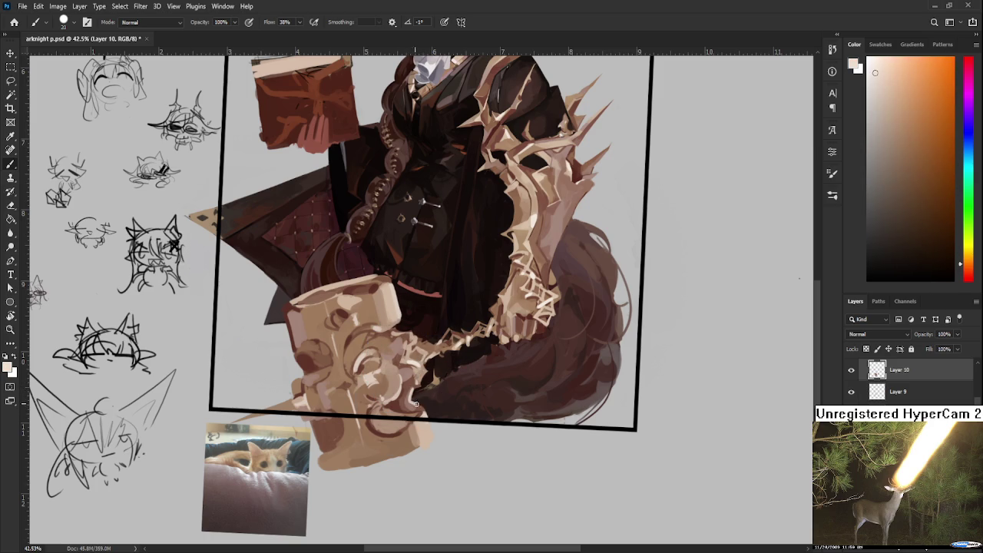
left_click(410, 392, "alt")
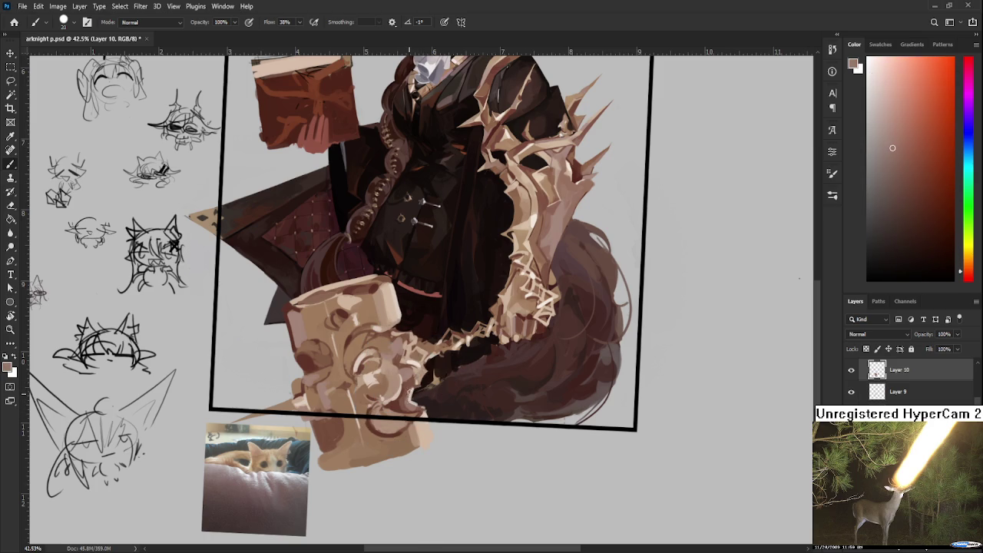
left_click(413, 388, "alt")
- Sample a tan orange-brown from the painting while adjusting the zoom
scroll(462, 357, "down", 4)
scroll(447, 441, "down", 1)
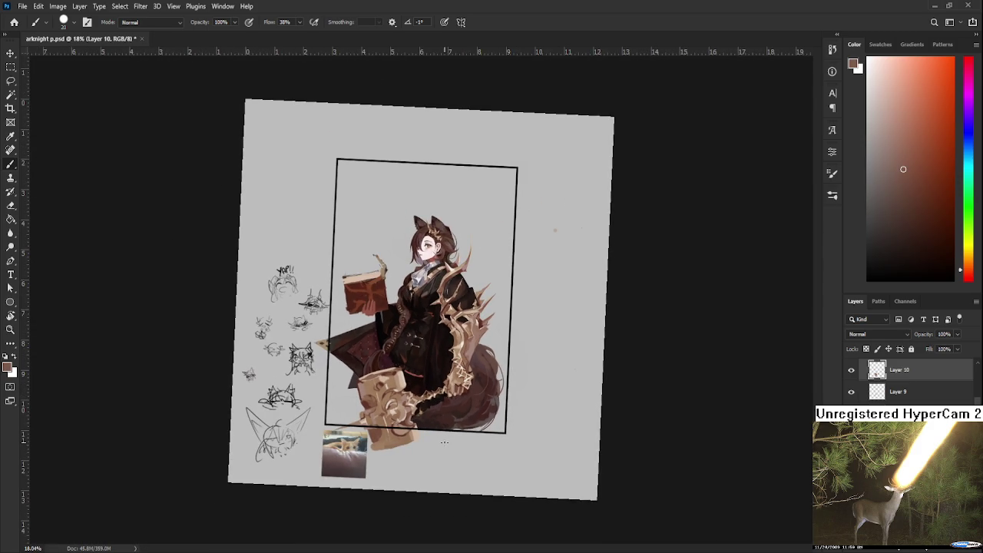
scroll(432, 442, "up", 1)
scroll(438, 450, "up", 1)
scroll(450, 461, "up", 1)
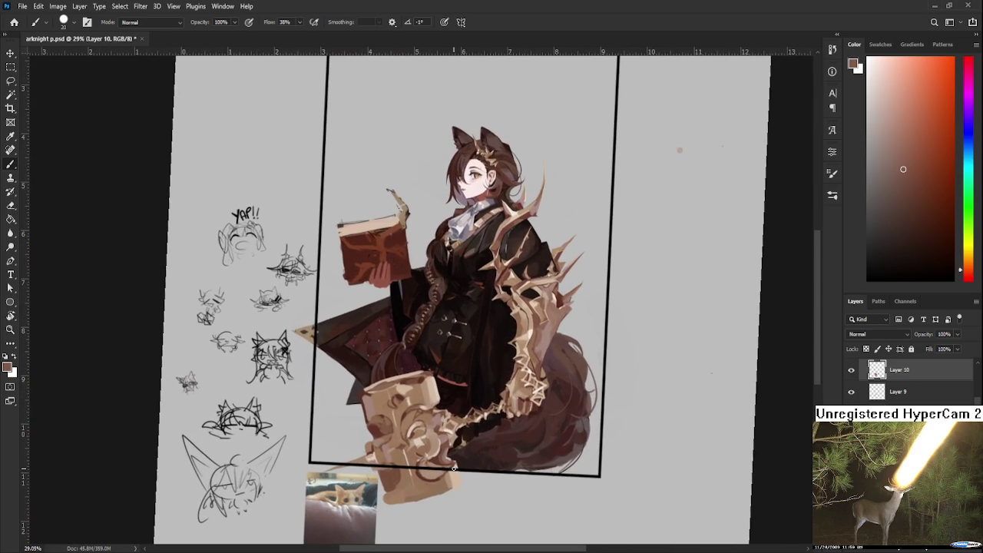
scroll(453, 468, "up", 1)
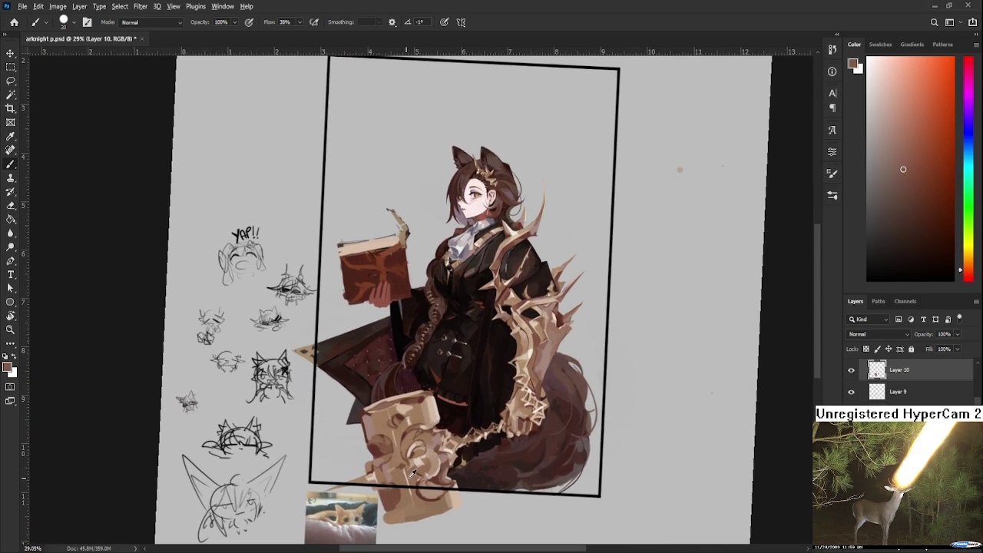
left_click(411, 472, "alt")
left_click(408, 472, "alt")
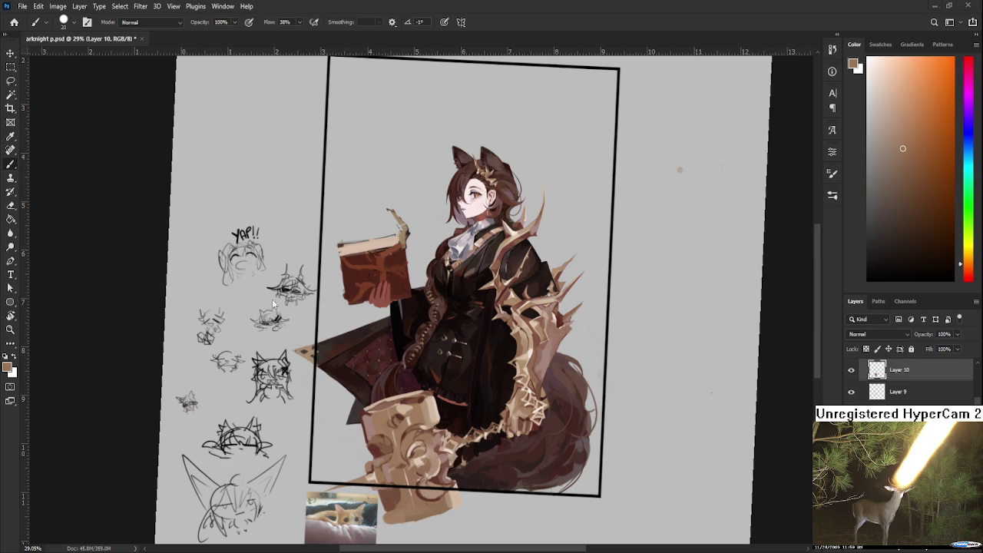
scroll(375, 224, "up", 4)
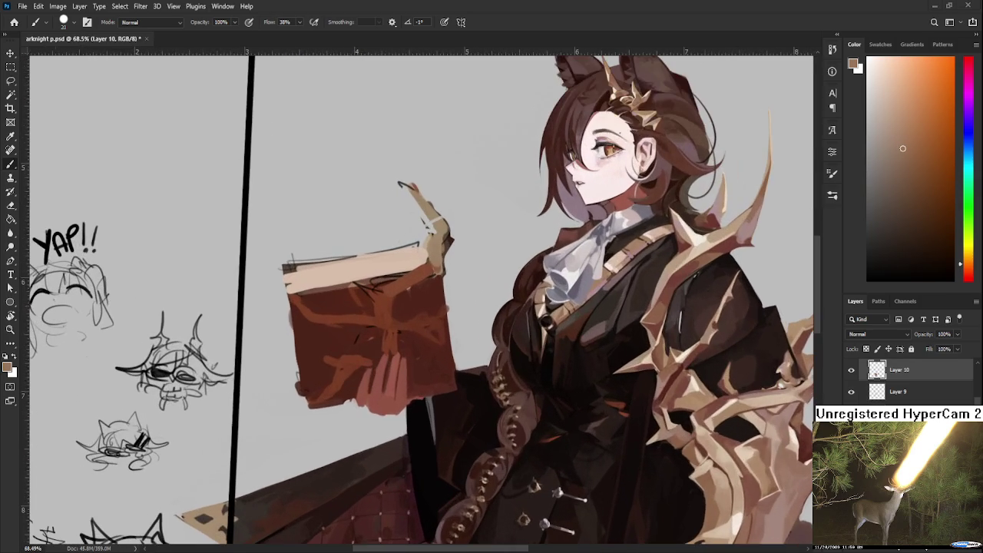
scroll(373, 323, "down", 1)
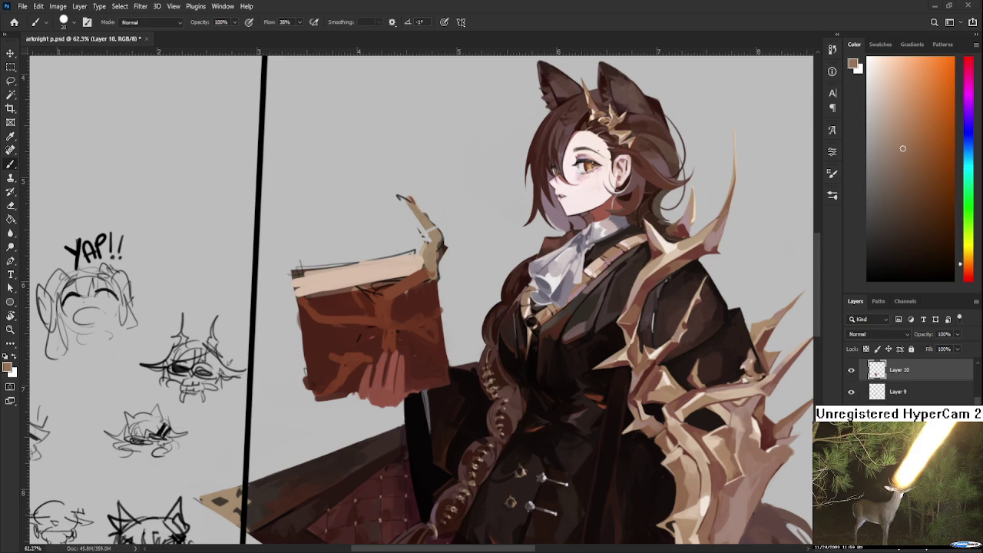
- Lasso the hand holding the book and copy it onto its own layer
key("l")
mouse_move(361, 399)
left_mouse_down()
mouse_move(388, 354)
mouse_move(403, 358)
mouse_move(408, 406)
mouse_move(357, 409)
left_mouse_up()
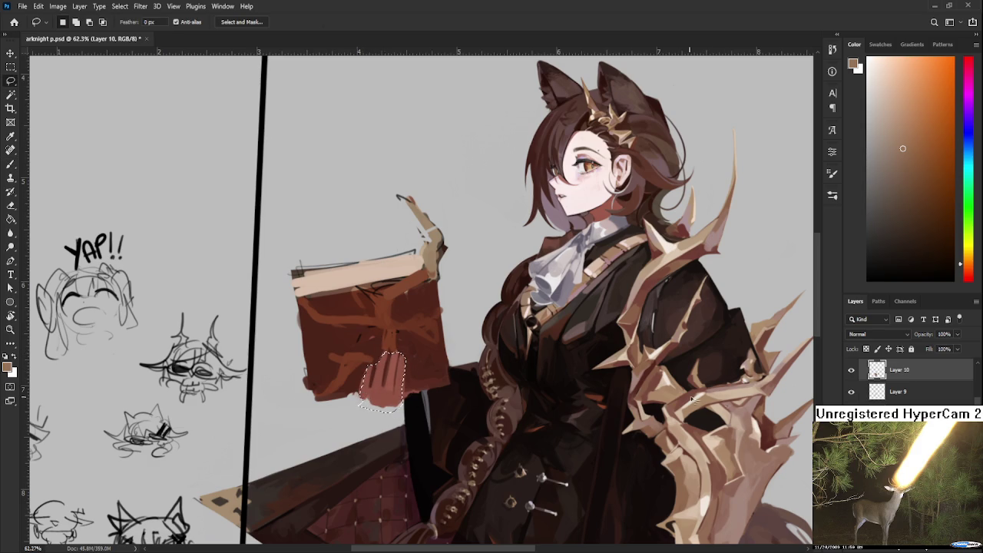
left_click(425, 408, "ctrl")
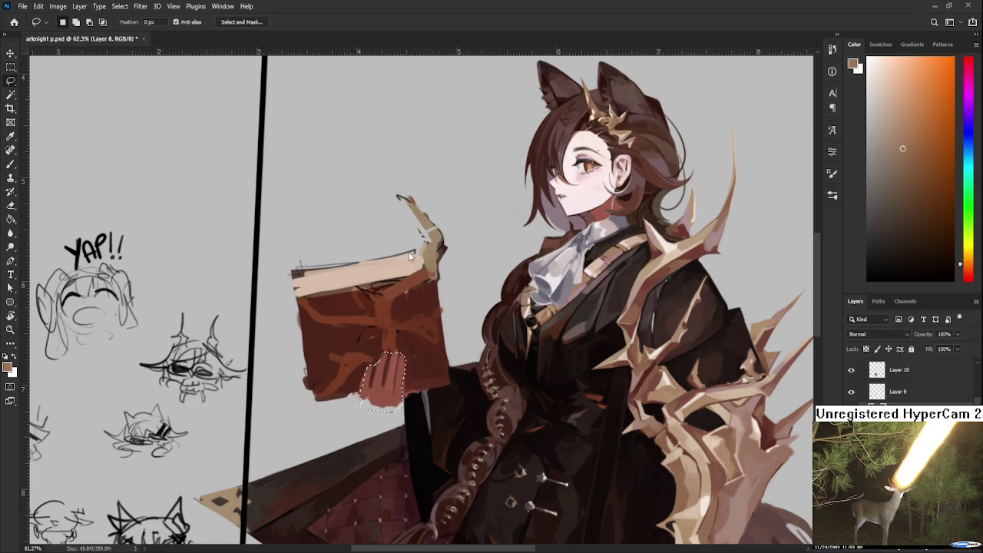
key("ctrl+j")
key("ctrl+z")
- Repaint the book cover around the fingers in the book's dark red-brown
key("b")
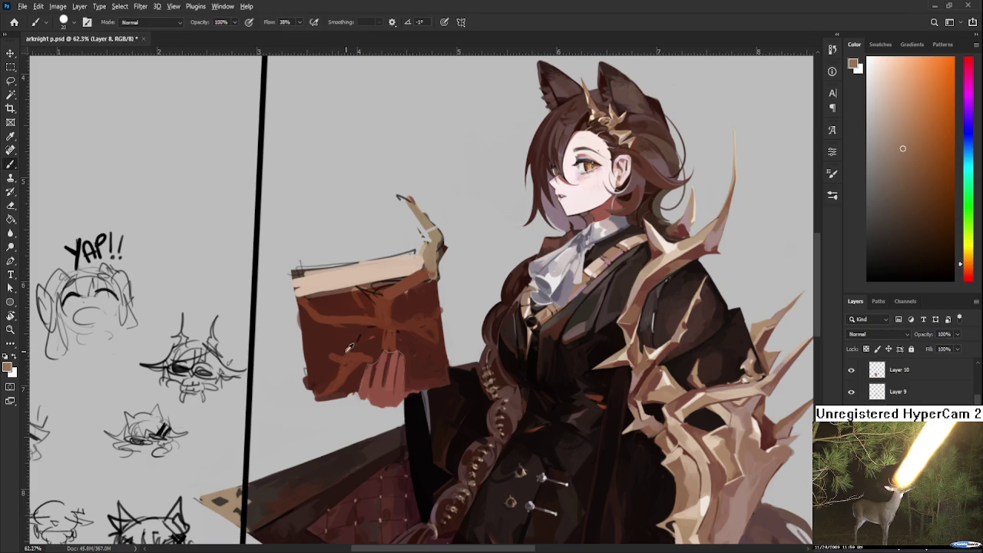
left_click(354, 343, "alt")
mouse_move(371, 355)
left_mouse_down()
mouse_move(361, 384)
mouse_move(393, 385)
mouse_move(353, 362)
mouse_move(392, 367)
left_mouse_up()
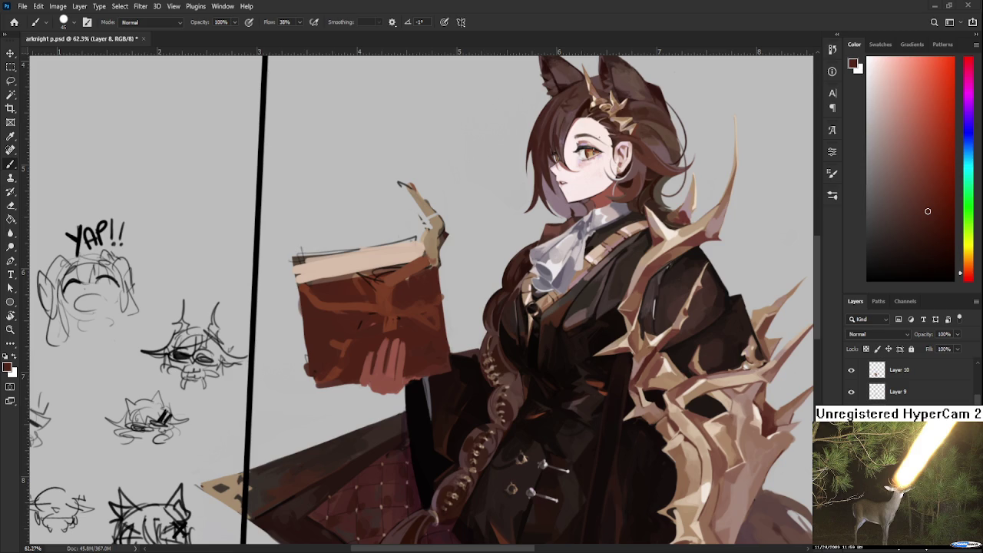
left_click(317, 332, "alt")
left_click(354, 348, "alt")
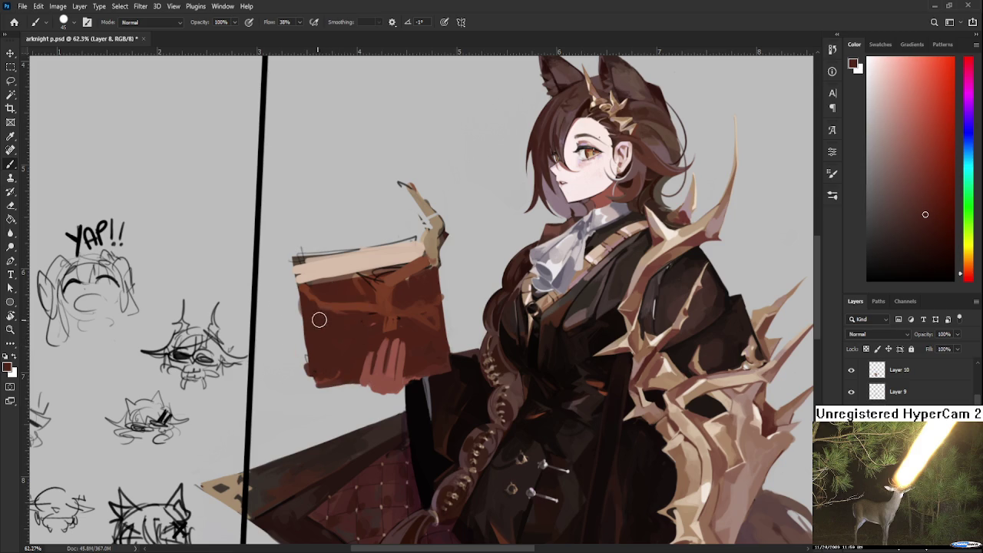
- Erase the book's left edge down to its corner and rotate the view about -53°
key("e")
left_click_drag(292, 288, 307, 377)
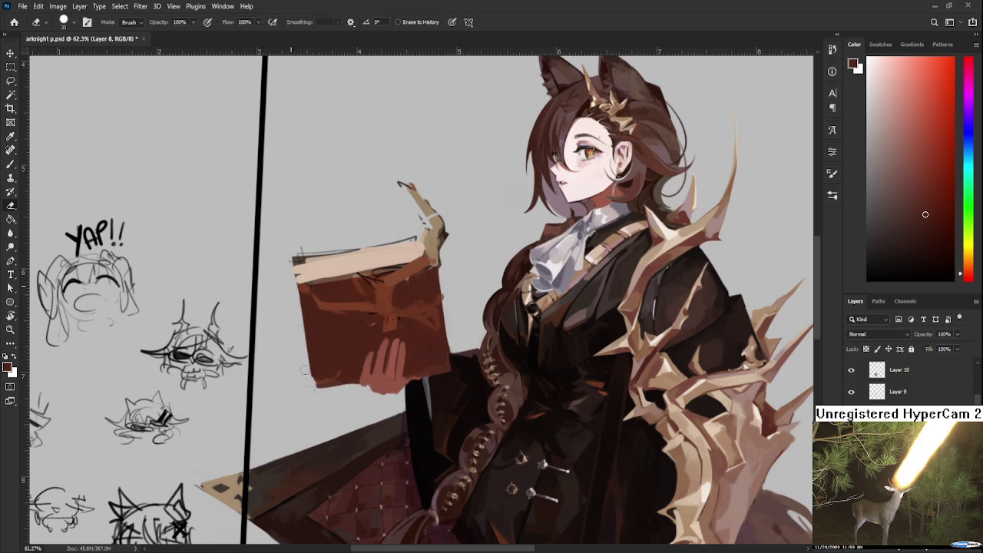
key("b")
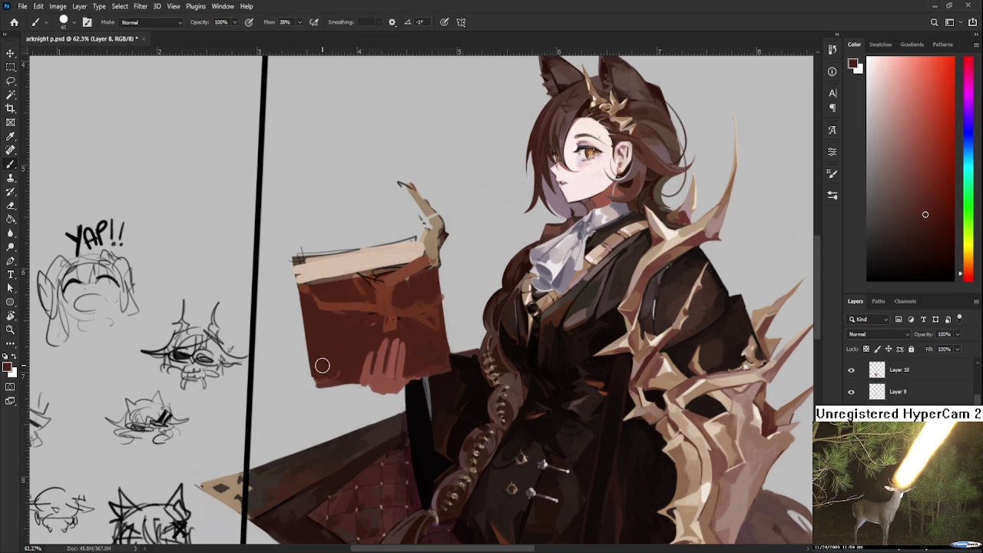
key("r")
mouse_move(330, 384)
left_mouse_down()
mouse_move(464, 409)
mouse_move(431, 351)
left_mouse_up()
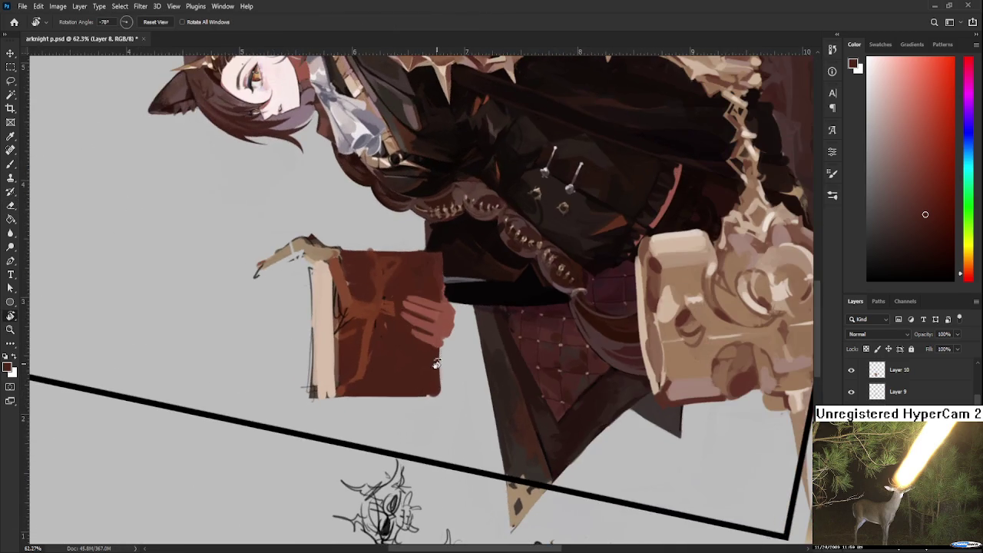
- Rotate and zoom the canvas view to get a better angle on the book's corner
key("b")
key("e")
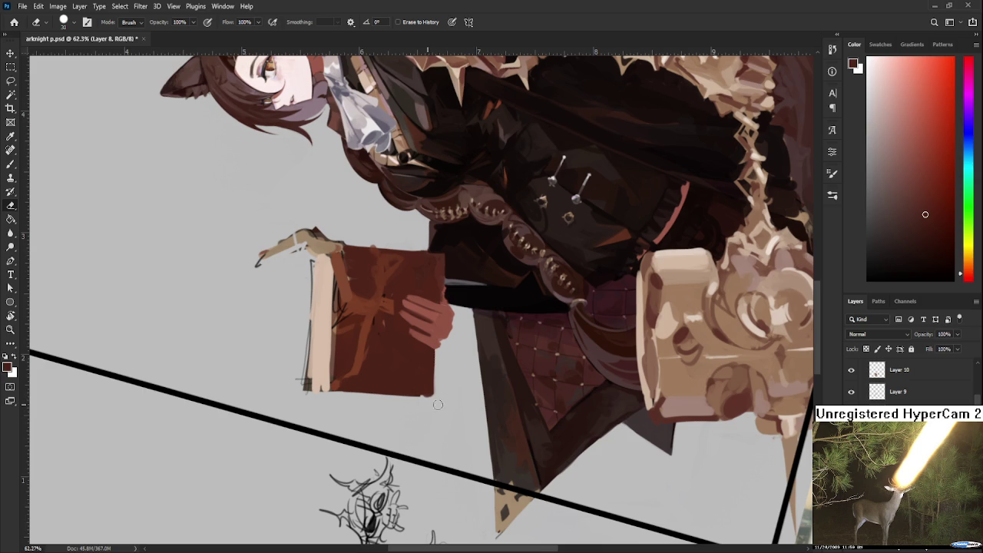
key("r")
mouse_move(445, 405)
left_mouse_down()
mouse_move(373, 414)
mouse_move(391, 374)
left_mouse_up()
key("b")
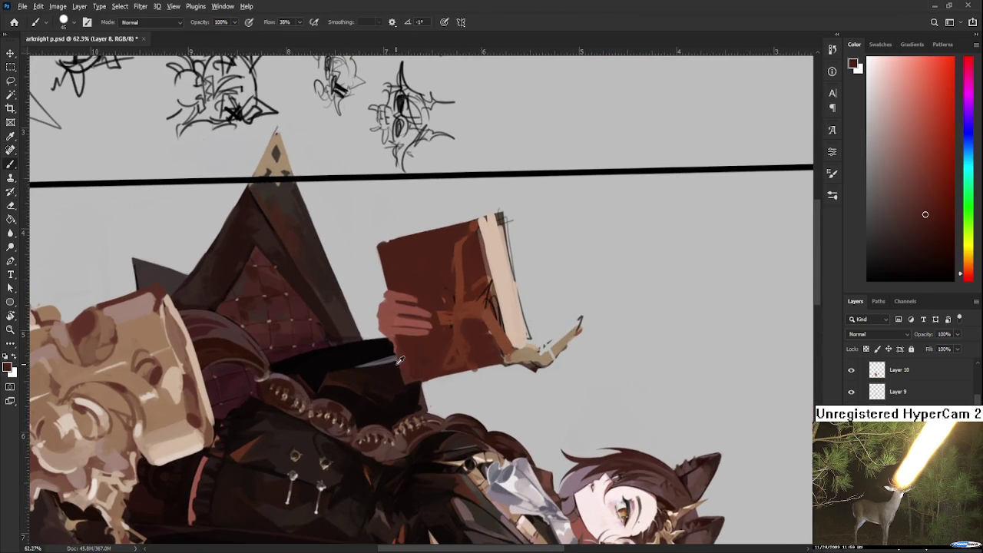
scroll(407, 357, "up", 2)
- Fill out the book's corner and tidy its bottom edge in dark red-brown
mouse_move(387, 300)
left_mouse_down()
mouse_move(393, 332)
mouse_move(387, 275)
left_mouse_up()
key("e")
key("b")
left_click(400, 402, "alt")
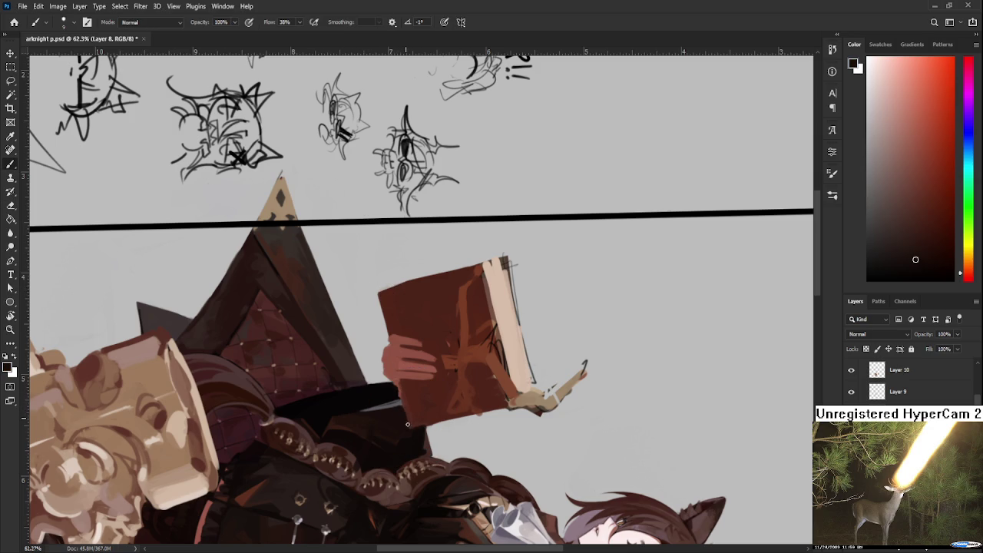
left_click(403, 395, "alt")
left_click(401, 411, "alt")
left_click(409, 394, "alt")
left_click_drag(429, 399, 415, 405)
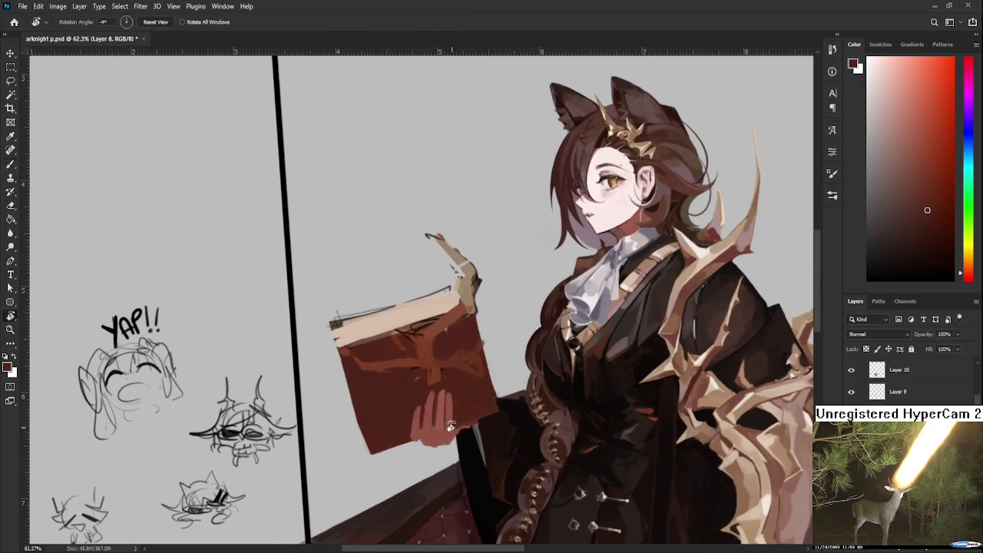
- Paint lighter and darker red-brown strokes over the lower book cover with a larger brush
left_click(923, 172)
key("bracketright")
mouse_move(377, 392)
left_mouse_down()
mouse_move(379, 415)
mouse_move(358, 385)
left_mouse_up()
left_click(377, 407, "alt")
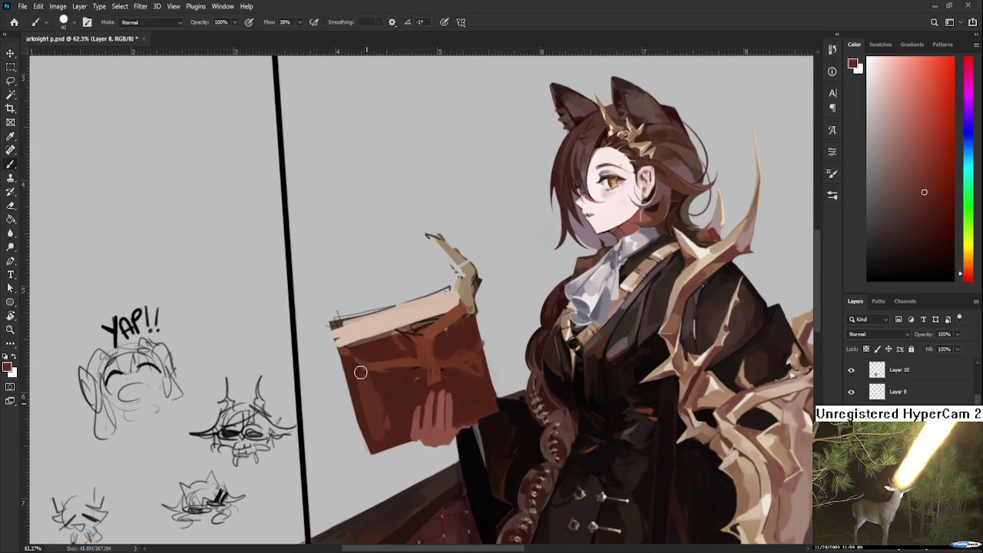
left_click(376, 414, "alt")
left_click(398, 393, "alt")
left_click_drag(378, 384, 380, 438)
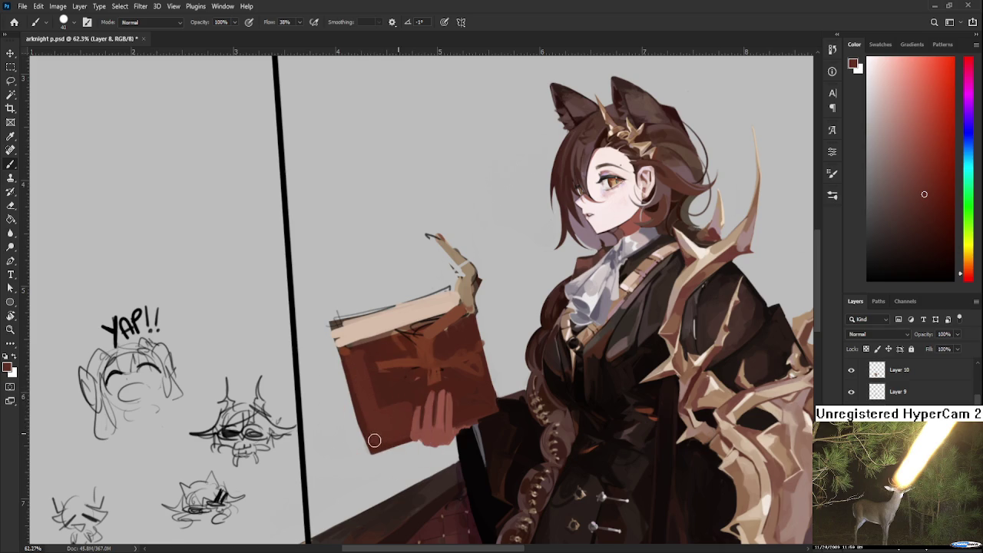
- Sample browns across the cover and repaint its upper part with darker strokes
left_click(394, 431, "alt")
left_click(416, 398, "alt")
left_click(397, 428, "alt")
left_click(489, 407, "alt")
left_click(464, 398, "alt")
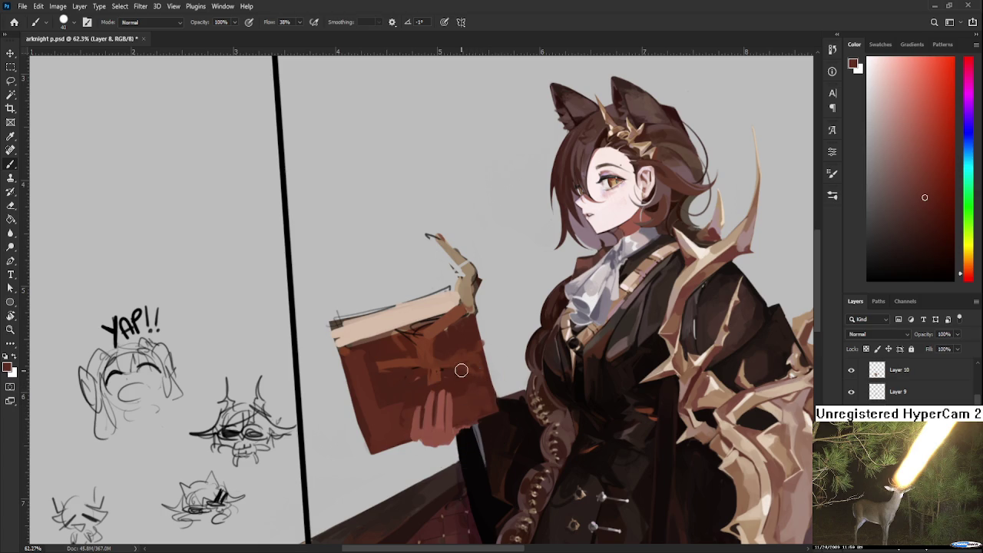
left_click(459, 339, "alt")
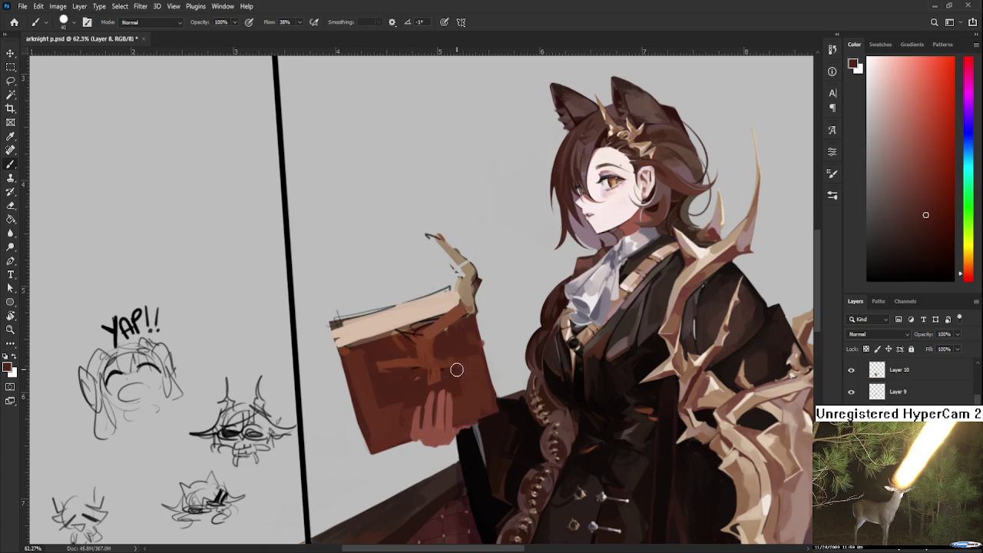
left_click(457, 350, "alt")
left_click(456, 388, "alt")
left_click(469, 392, "alt")
left_click(415, 388, "alt")
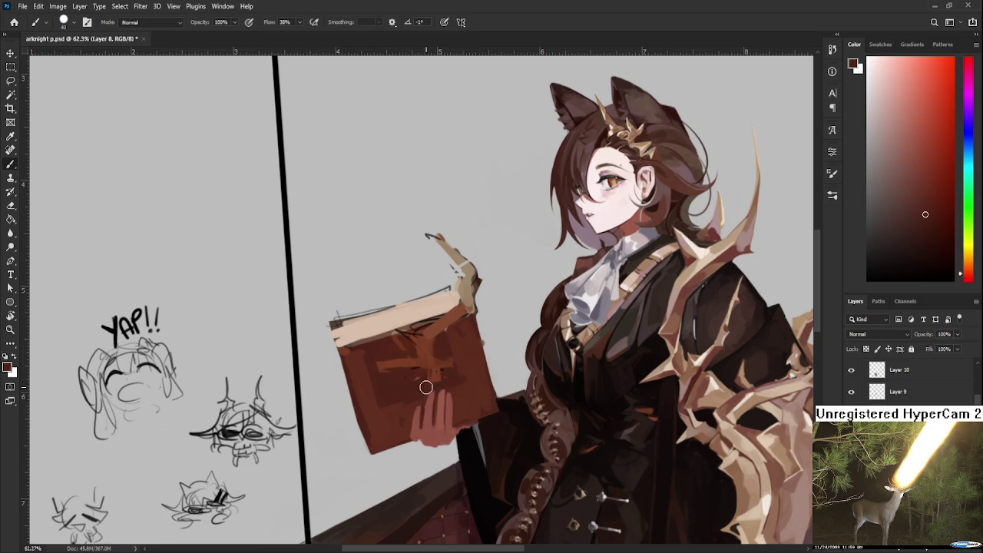
left_click(448, 333, "alt")
left_click(475, 366, "alt")
key("e")
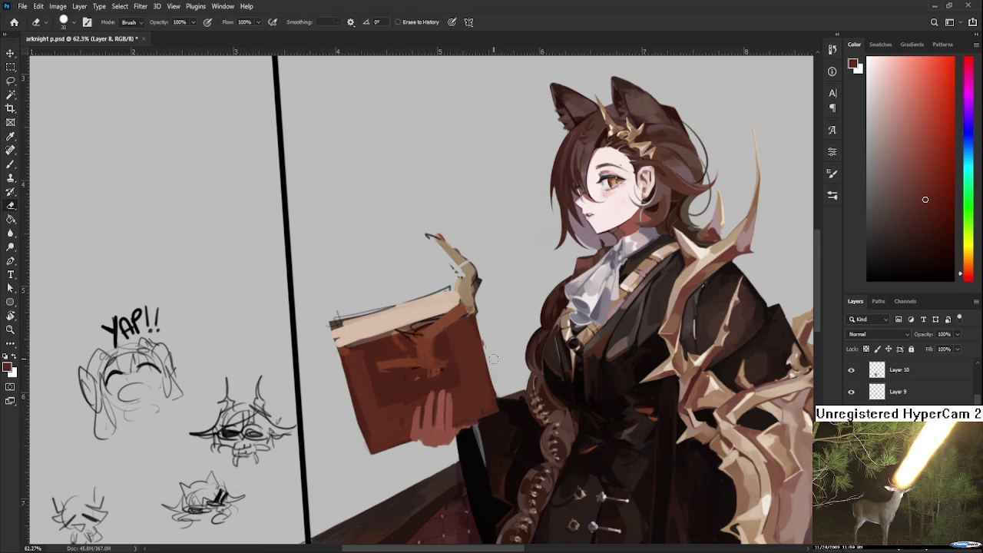
key("b")
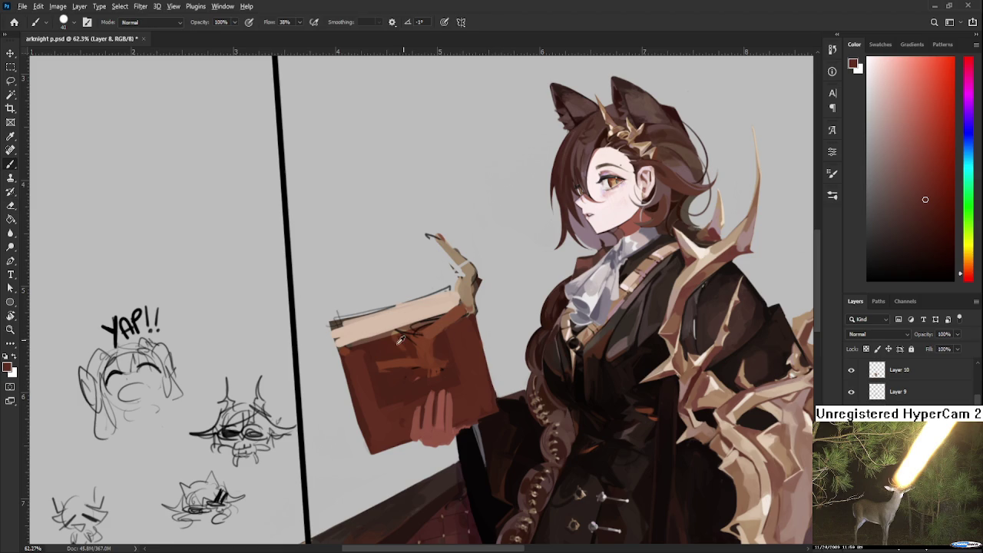
mouse_move(380, 352)
left_mouse_down()
mouse_move(406, 373)
mouse_move(440, 344)
mouse_move(355, 351)
mouse_move(430, 336)
mouse_move(366, 352)
mouse_move(461, 316)
left_mouse_up()
- Add faint dark brown strokes across the cover's middle and pick the page edge's pale beige
left_click(417, 330, "alt")
left_click(403, 354, "alt")
left_click_drag(404, 354, 428, 371)
left_click(401, 353, "alt")
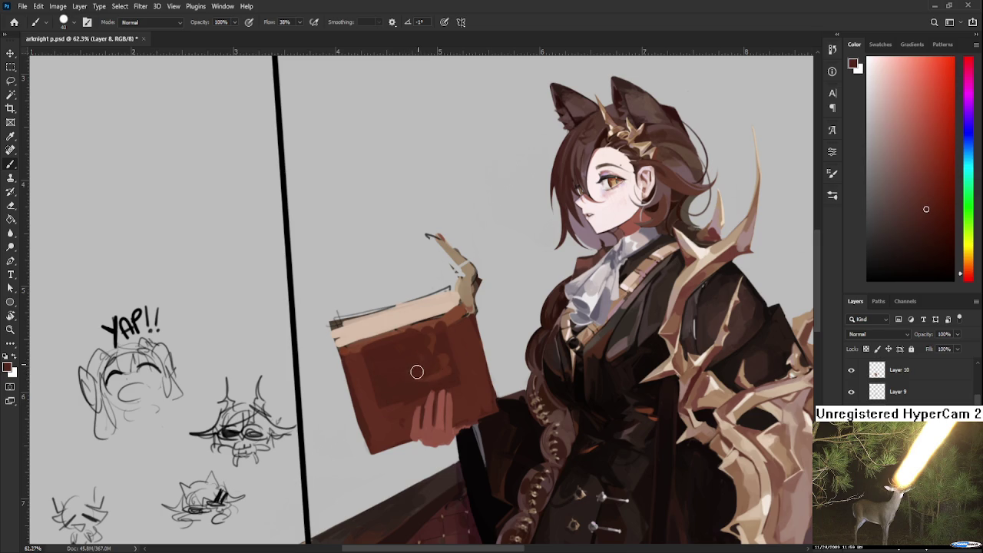
left_click(440, 352, "alt")
left_click(450, 356, "alt")
left_click(464, 358, "alt")
mouse_move(473, 365)
left_mouse_down()
mouse_move(542, 341)
mouse_move(373, 361)
mouse_move(407, 338)
left_mouse_up()
left_click(365, 352, "alt")
left_click(399, 345, "alt")
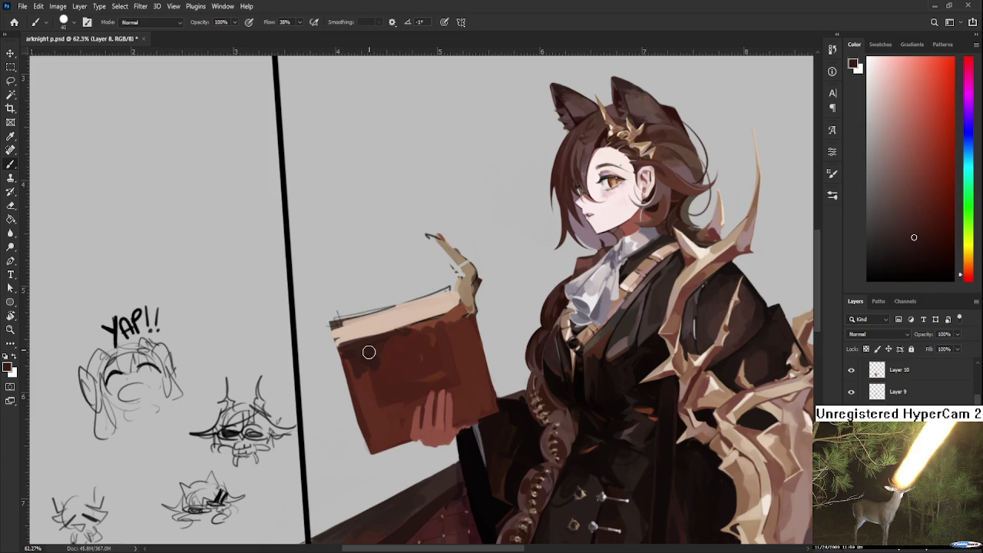
left_click(354, 331, "alt")
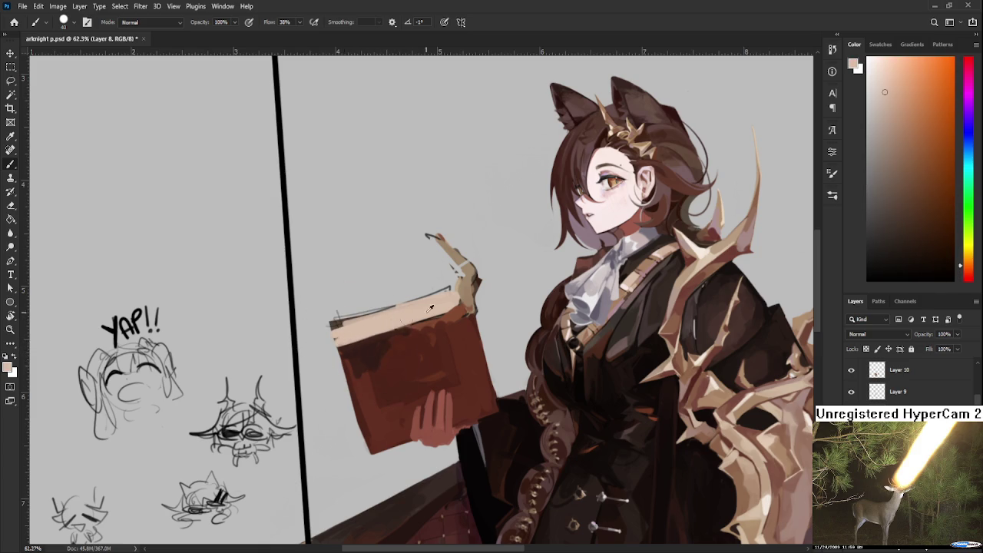
- Paint darker brown over the upper cover, sampling deep browns around its right side
left_click(378, 341, "alt")
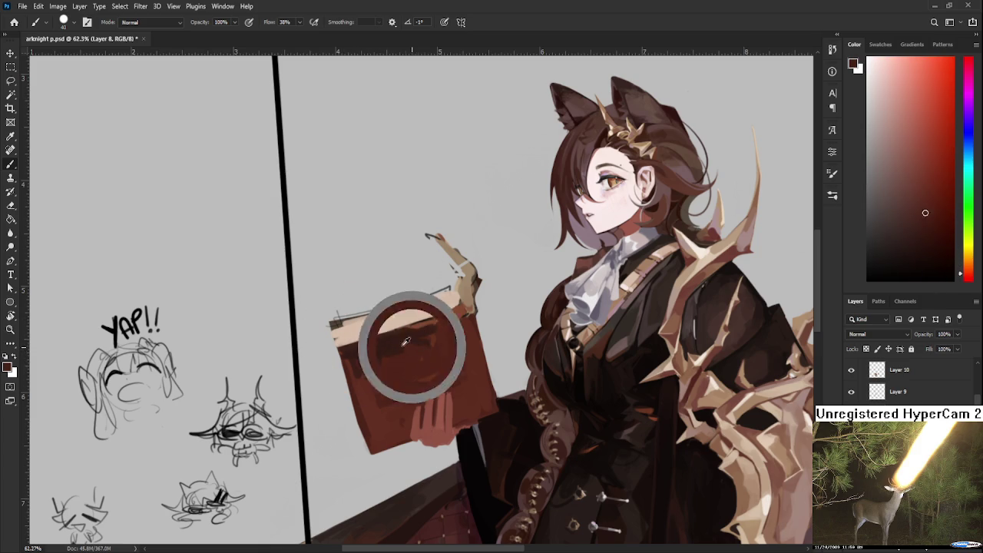
left_click(379, 415, "alt")
left_click(379, 396, "alt")
mouse_move(435, 336)
left_mouse_down()
mouse_move(430, 322)
mouse_move(454, 315)
mouse_move(465, 338)
left_mouse_up()
left_click(462, 350, "alt")
left_click(459, 339, "alt")
left_click(463, 332, "alt")
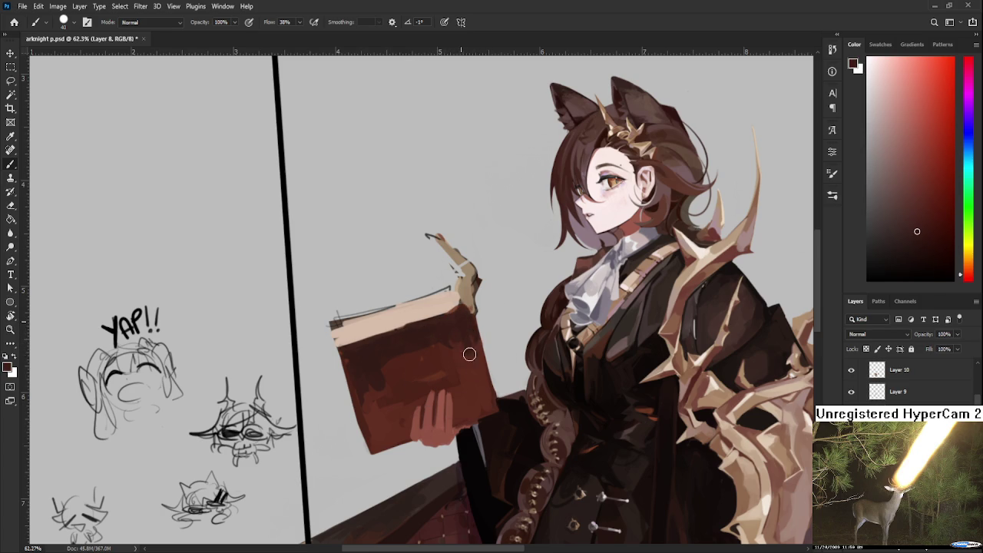
left_click(464, 345, "alt")
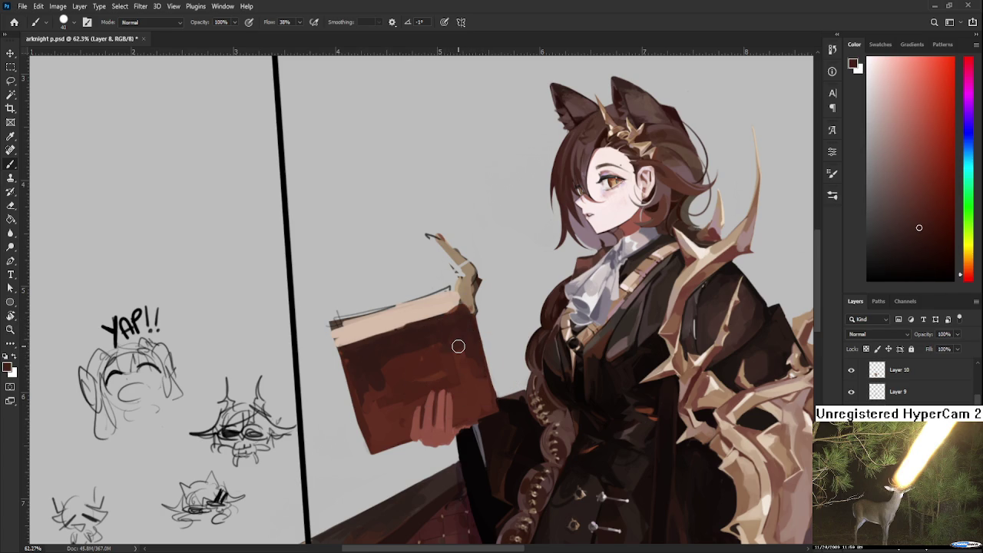
left_click(413, 347, "alt")
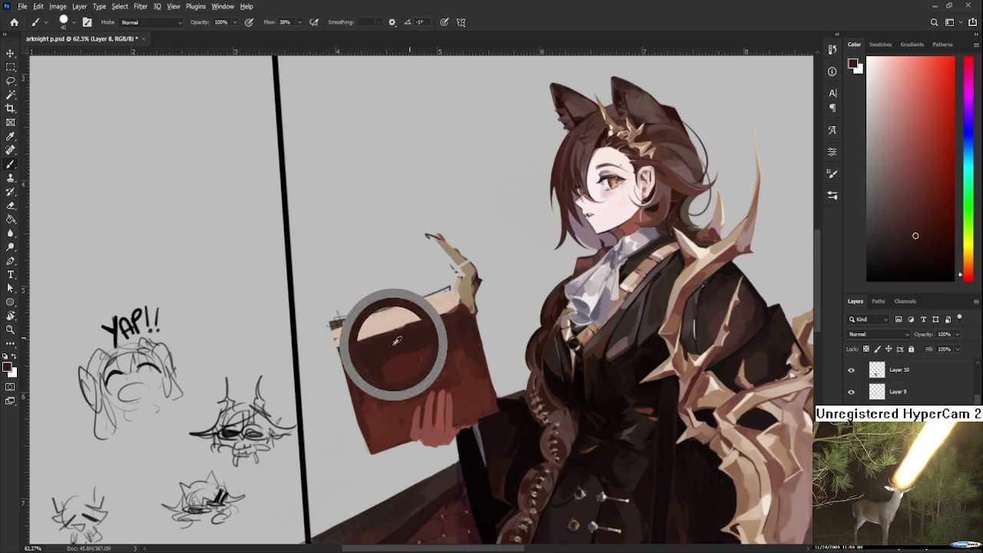
left_click(454, 343, "alt")
left_click(455, 349, "alt")
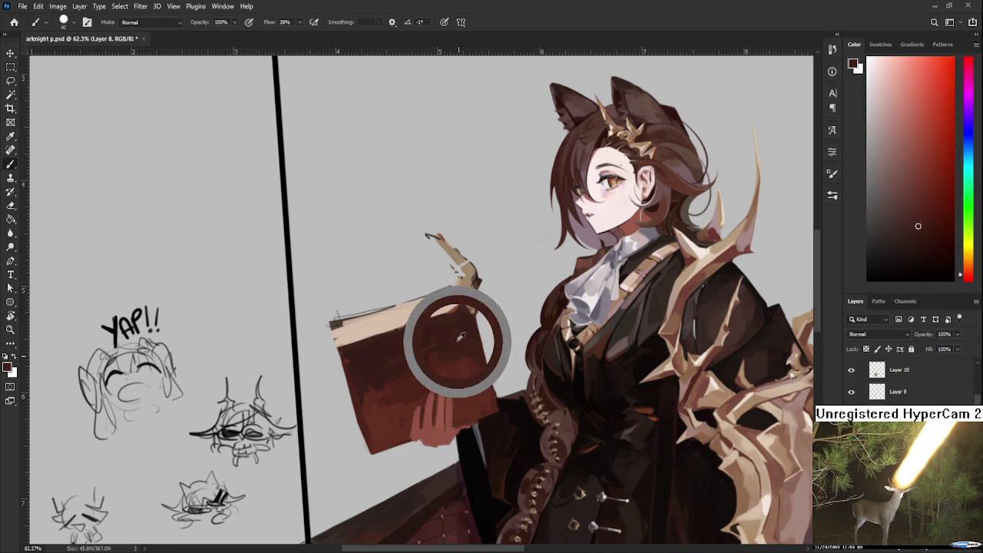
left_click(472, 384, "alt")
left_click(465, 381, "alt")
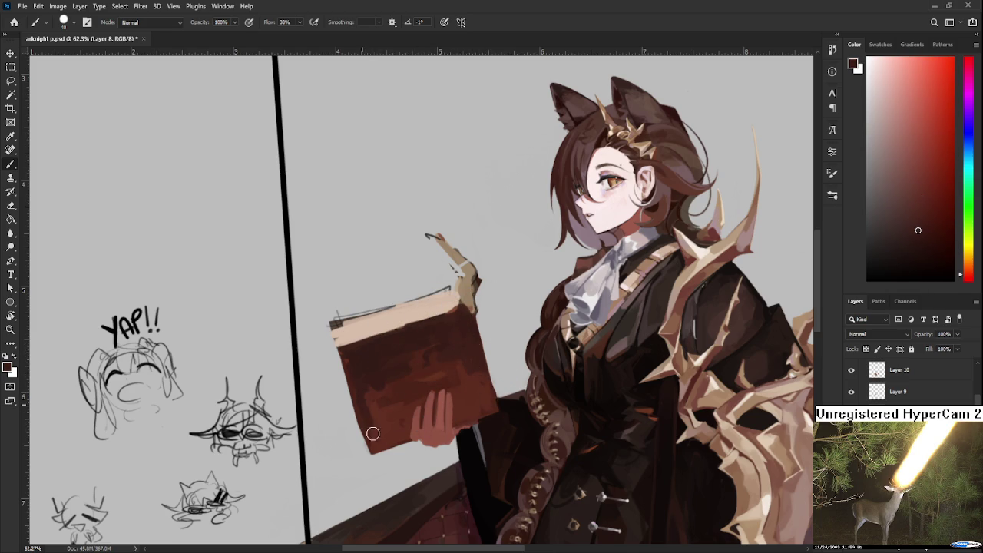
- Sample deep and mid red-browns and darken the front of the book cover
left_click(378, 399, "alt")
left_click(368, 376, "alt")
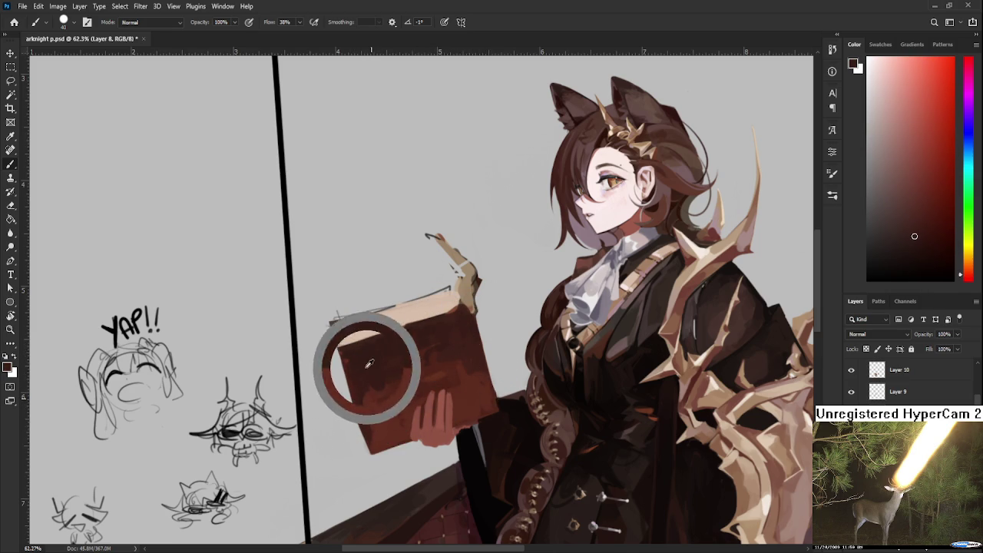
left_click(391, 409, "alt")
left_click(386, 366, "alt")
left_click(402, 388, "alt")
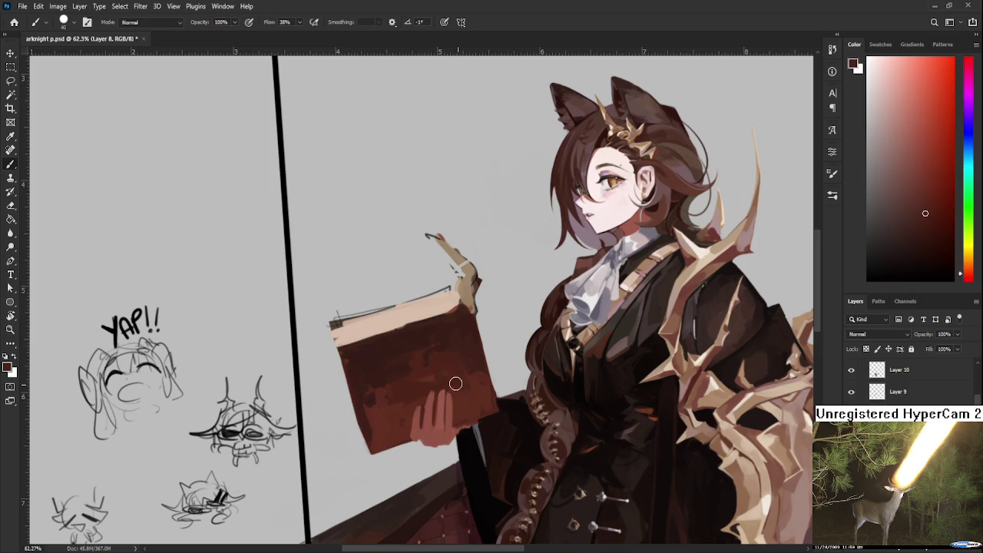
left_click(471, 389, "alt")
left_click(471, 357, "alt")
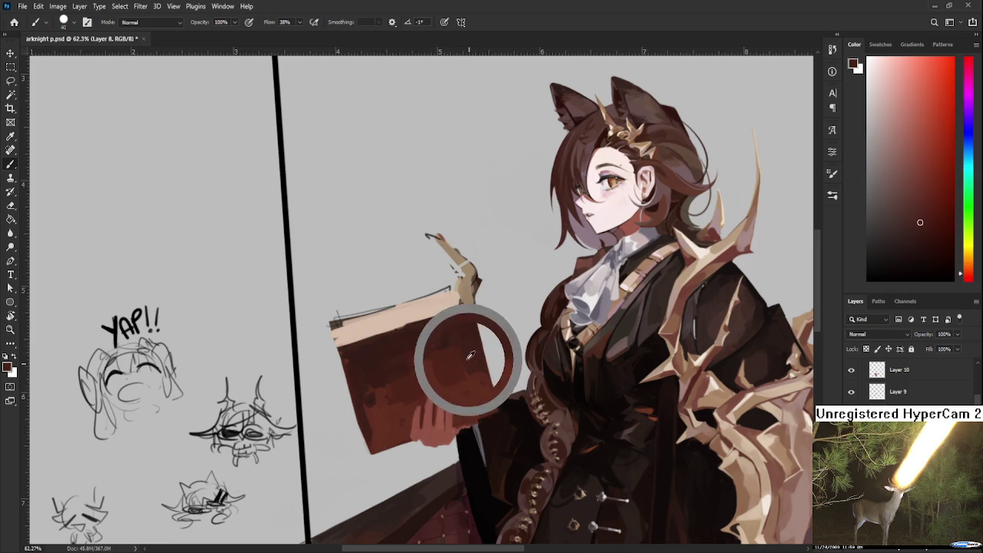
left_click(444, 354, "alt")
left_click_drag(427, 352, 461, 396)
- Blend the lower-left cover browns into blockier shading with soft 38% flow strokes, then zoom out
left_click(424, 355, "alt")
left_click(466, 378, "alt")
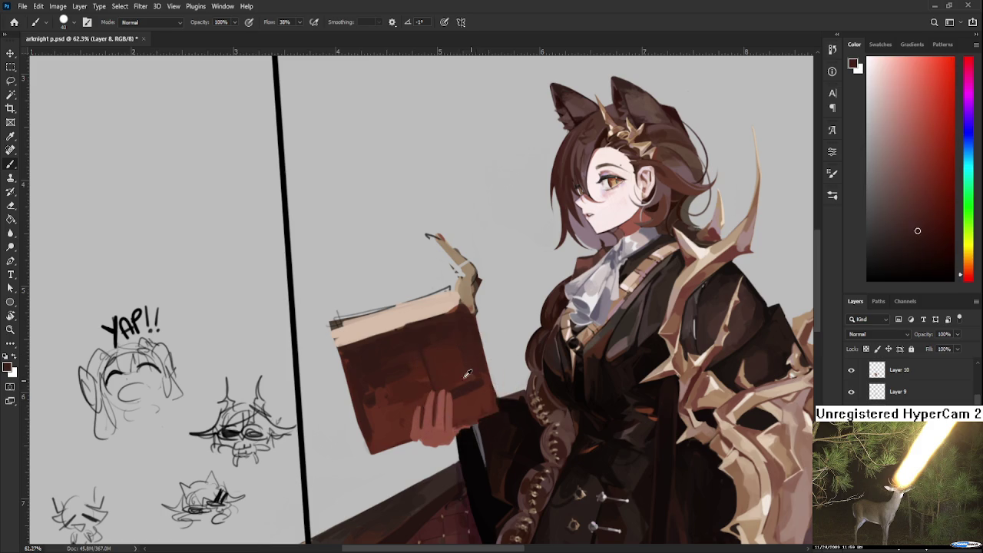
left_click(472, 395, "alt")
left_click(467, 386, "alt")
left_click(386, 394, "alt")
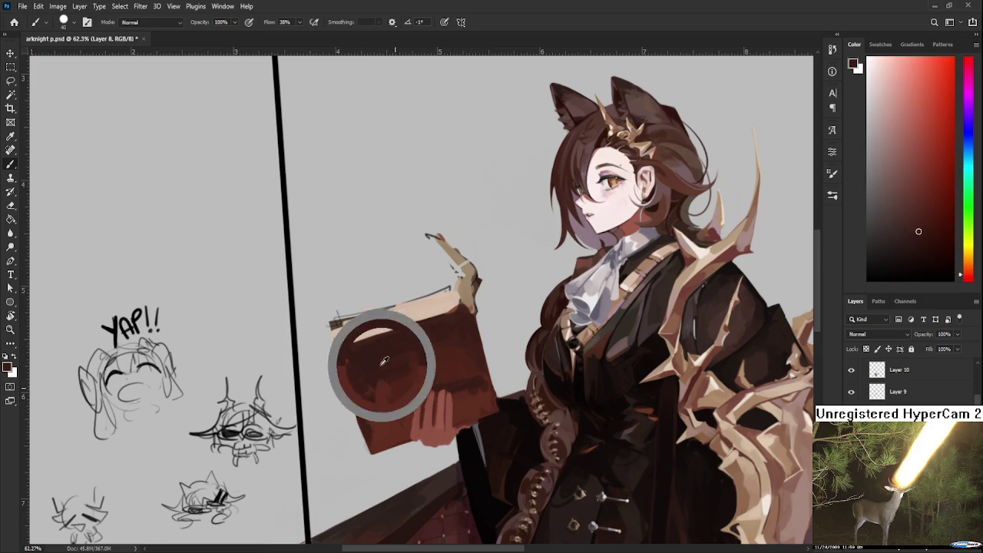
left_click(381, 404, "alt")
left_click(384, 406, "alt")
left_click(381, 400, "alt")
left_click(378, 408, "alt")
left_click(388, 398, "alt")
left_click(385, 414, "alt")
left_click(382, 396, "alt")
left_click(385, 400, "alt")
left_click(373, 417, "alt")
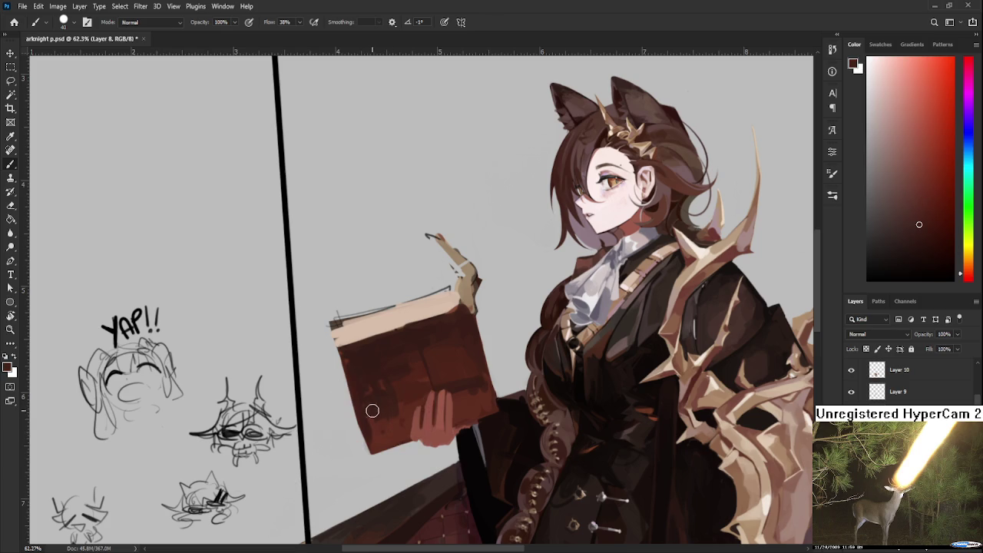
left_click(392, 429, "alt")
left_click(381, 416, "alt")
scroll(404, 394, "down", 3)
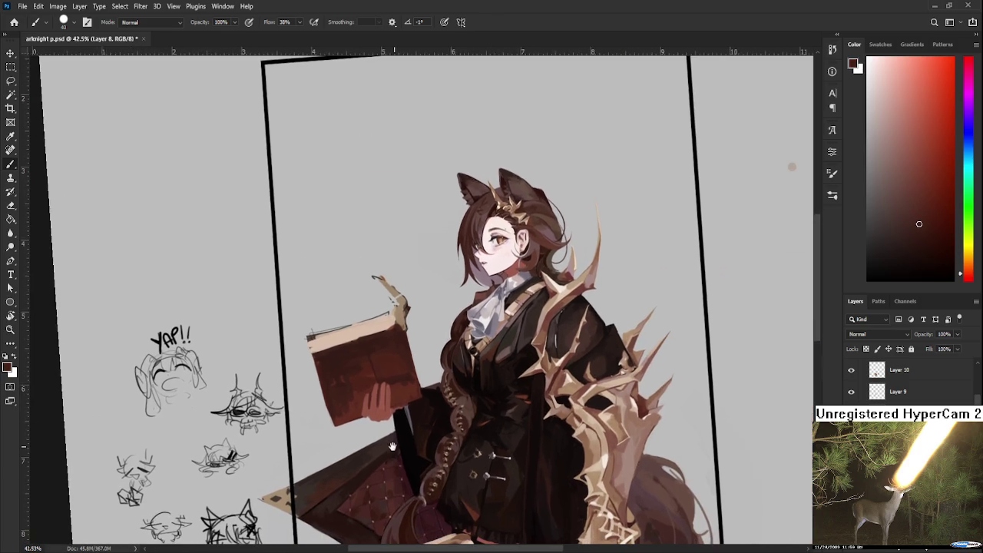